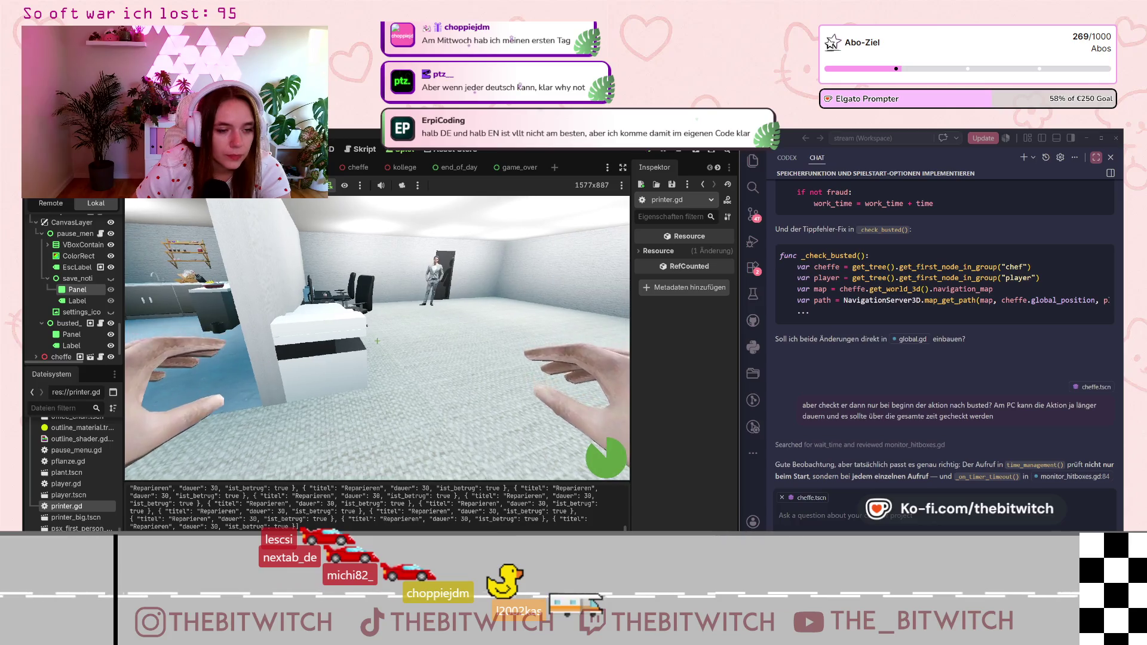
# - Walk to the printer in the running game and choose Reparieren to repair it
pyautogui.press('w')
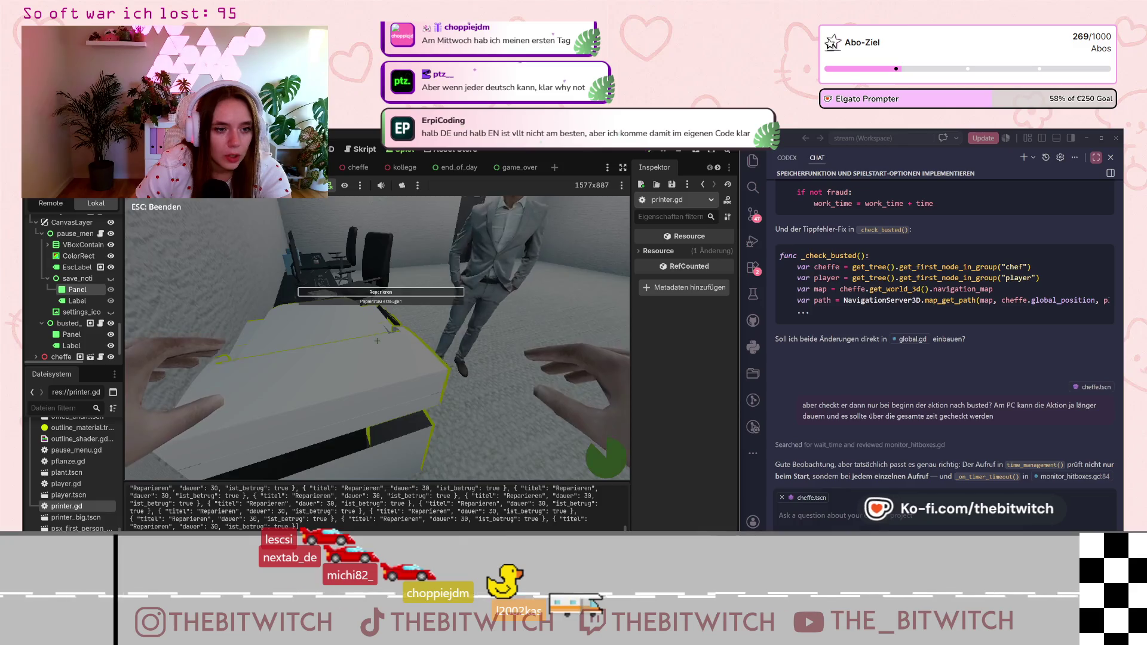
pyautogui.press('e')
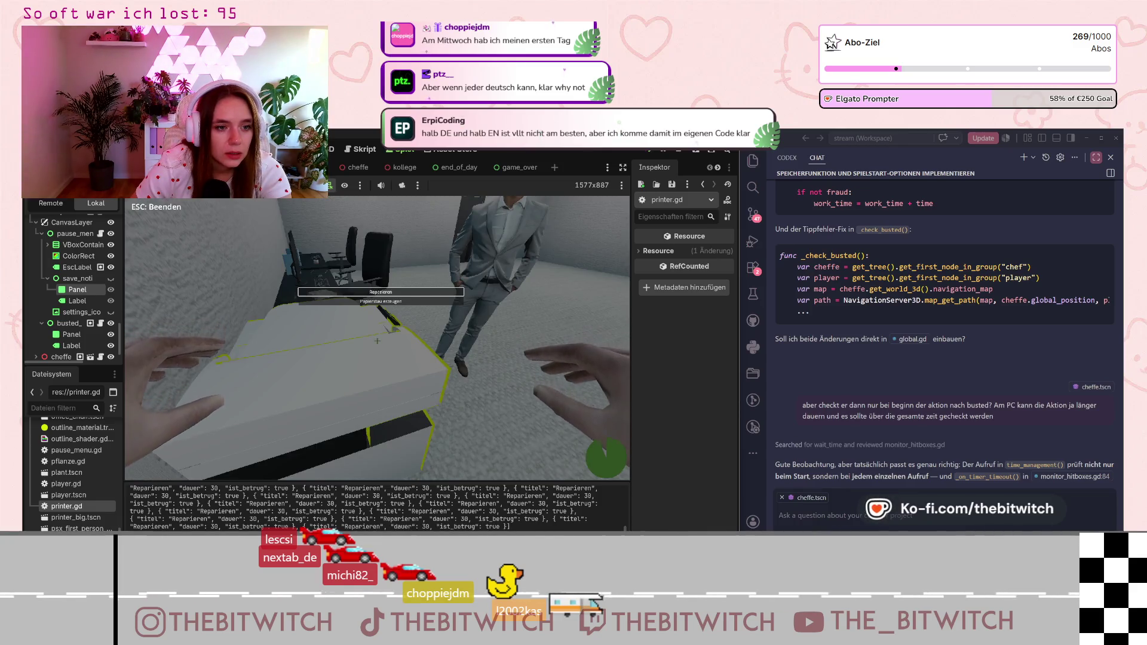
pyautogui.press('Return')
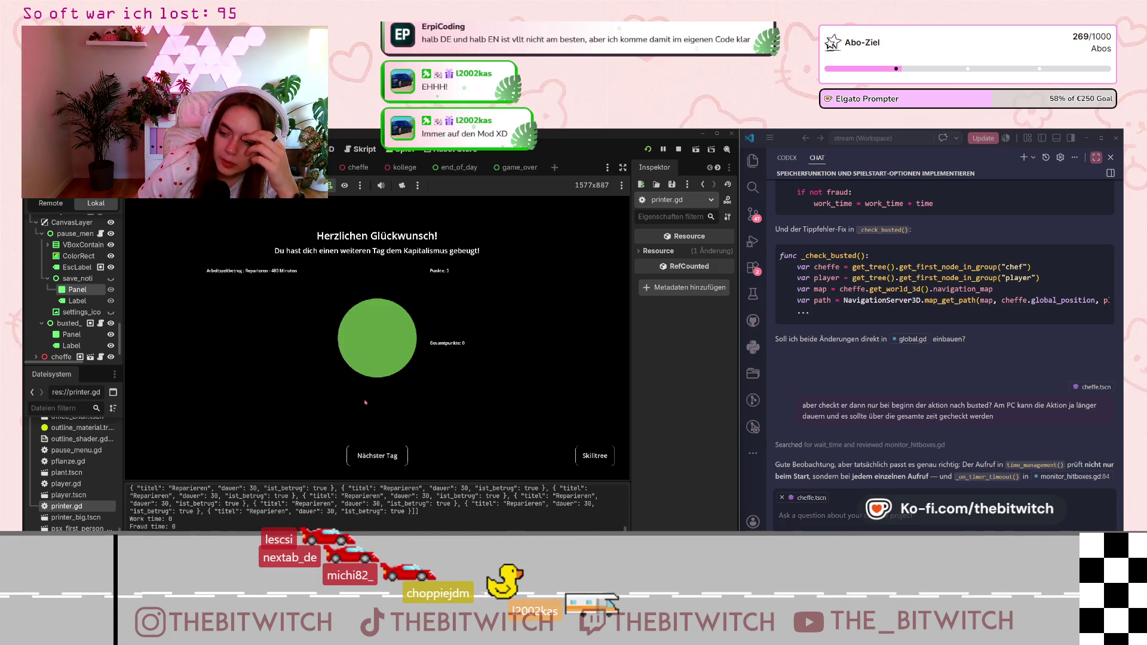
# - Start the next day, pause the game with Esc, and bring up global.gd in the Script editor
pyautogui.click(377, 455)
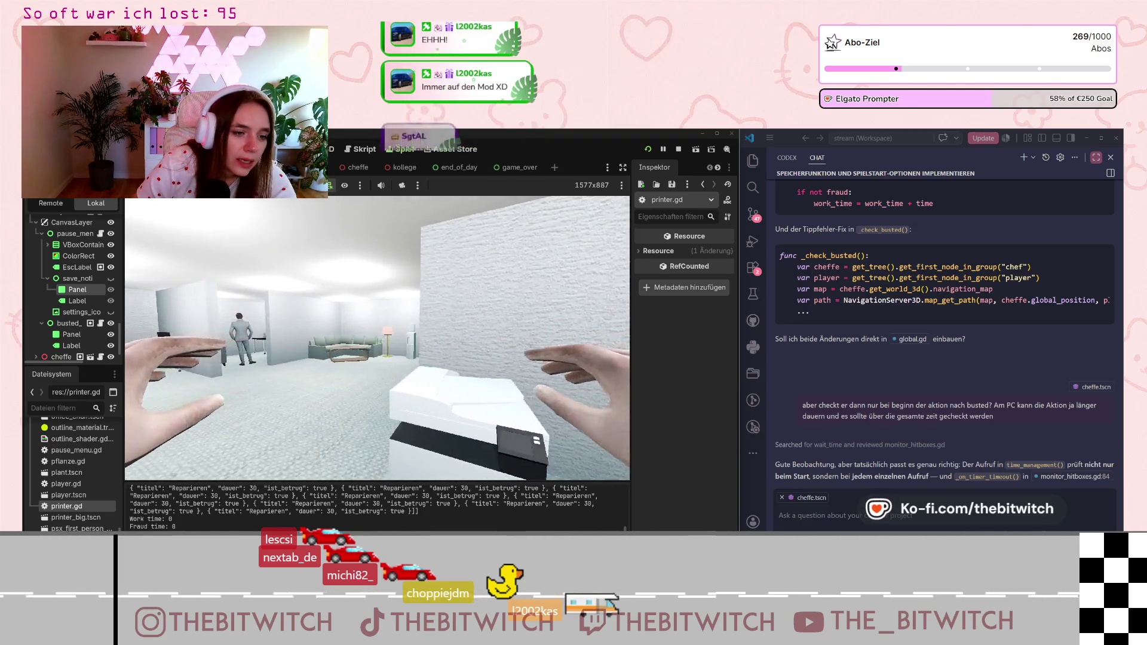
pyautogui.press('Escape')
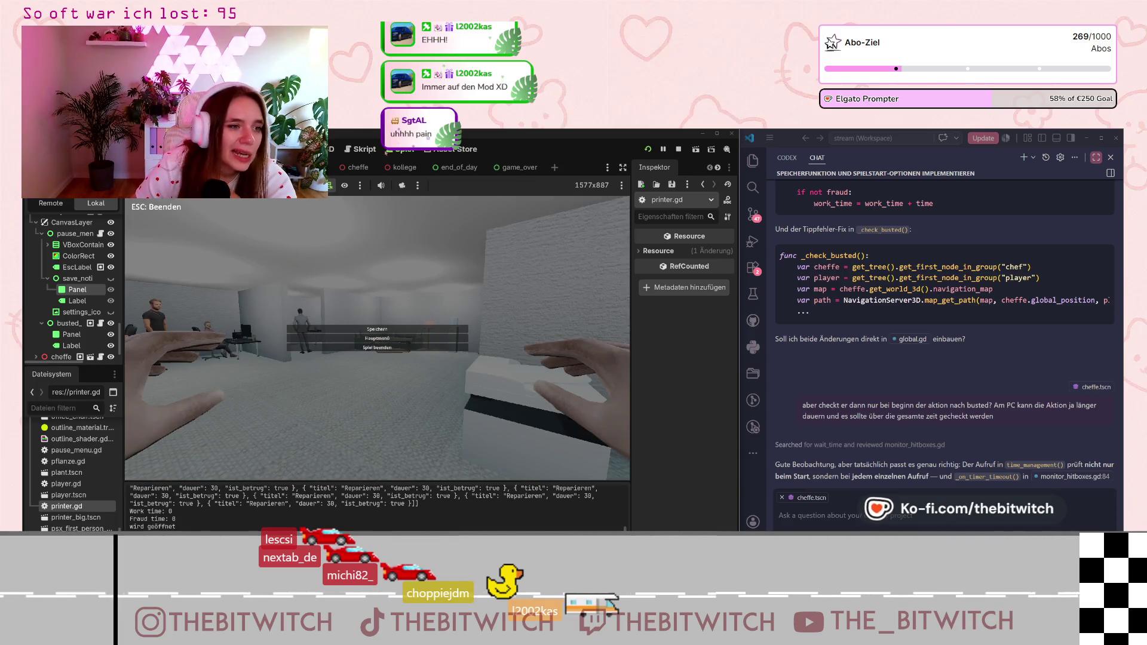
pyautogui.hotkey('ctrl', 'F3')
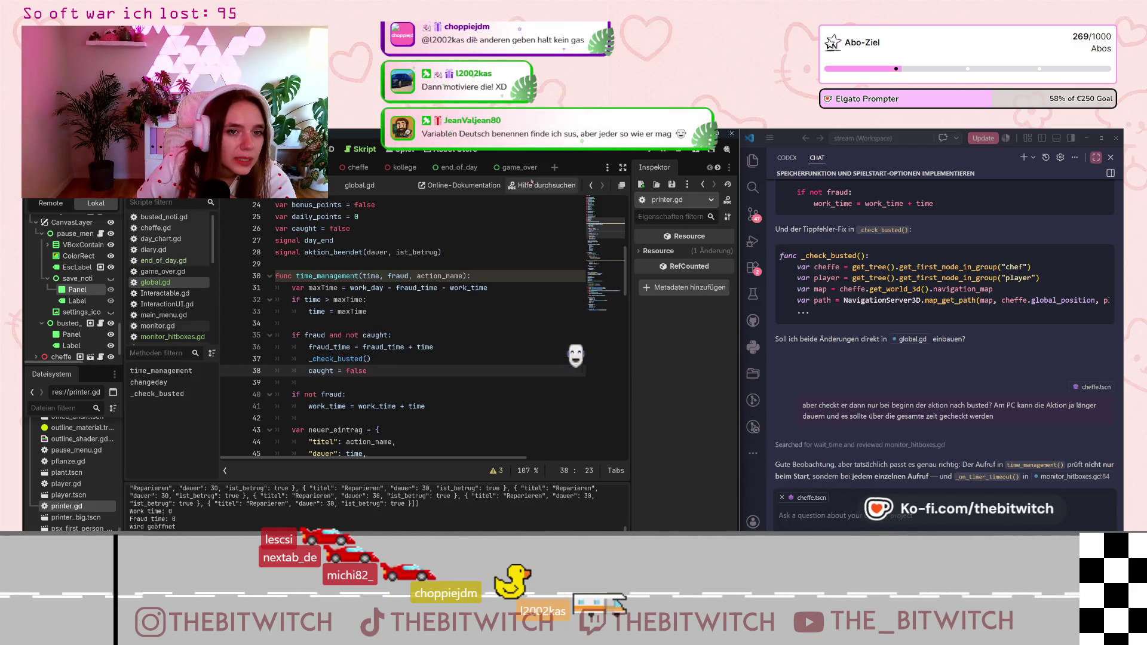
# - Return to the running game, resume from the pause menu, and sleep on the sofa
pyautogui.press('F5')
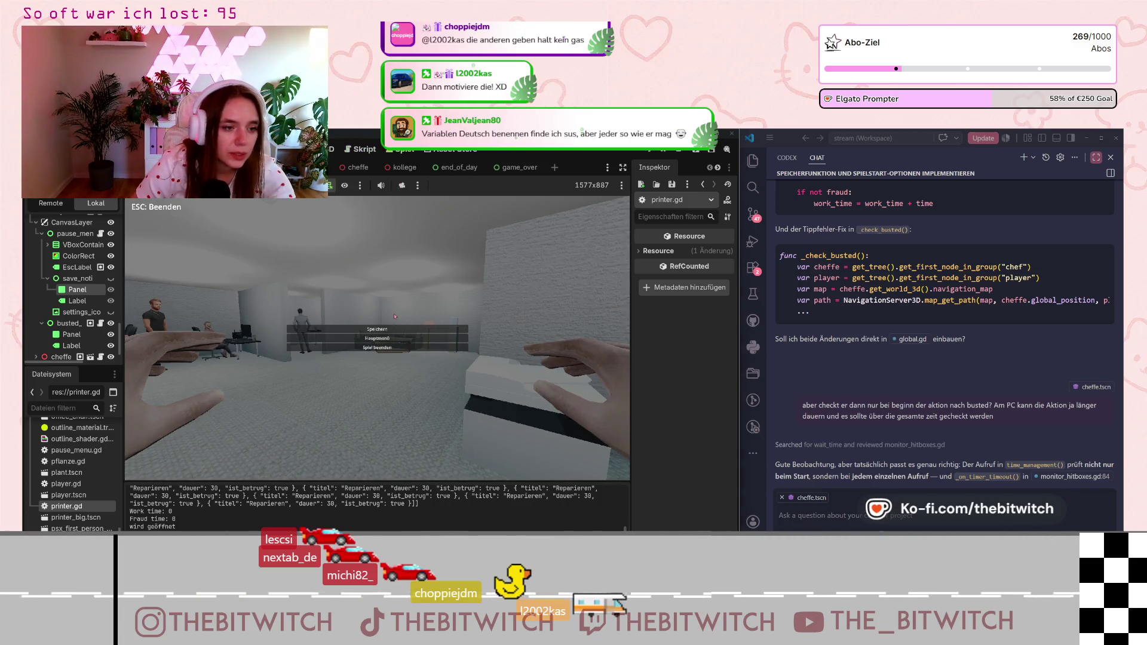
pyautogui.press('Escape')
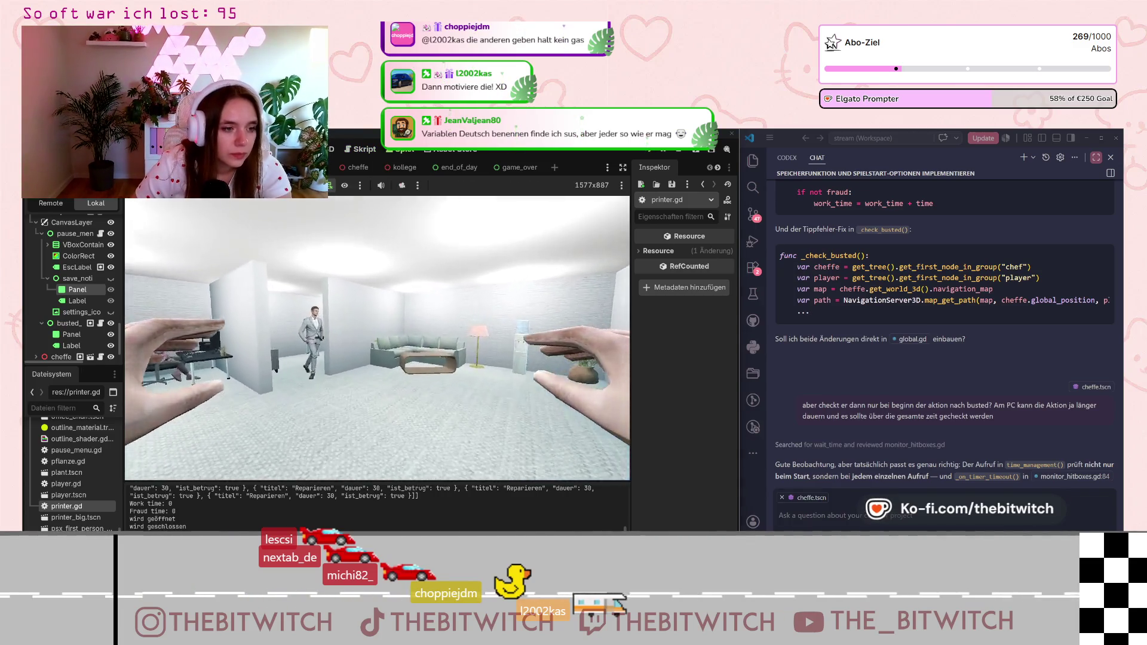
pyautogui.press('w')
pyautogui.press('e')
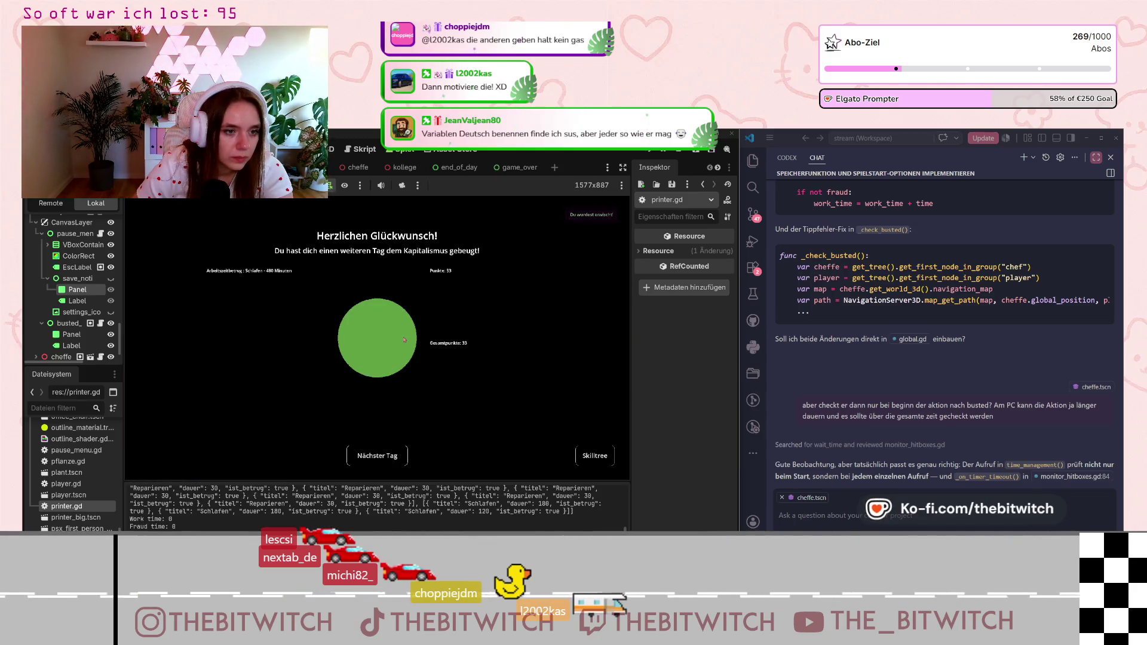
# - Begin the next day and repair the printer while the boss approaches
pyautogui.click(379, 457)
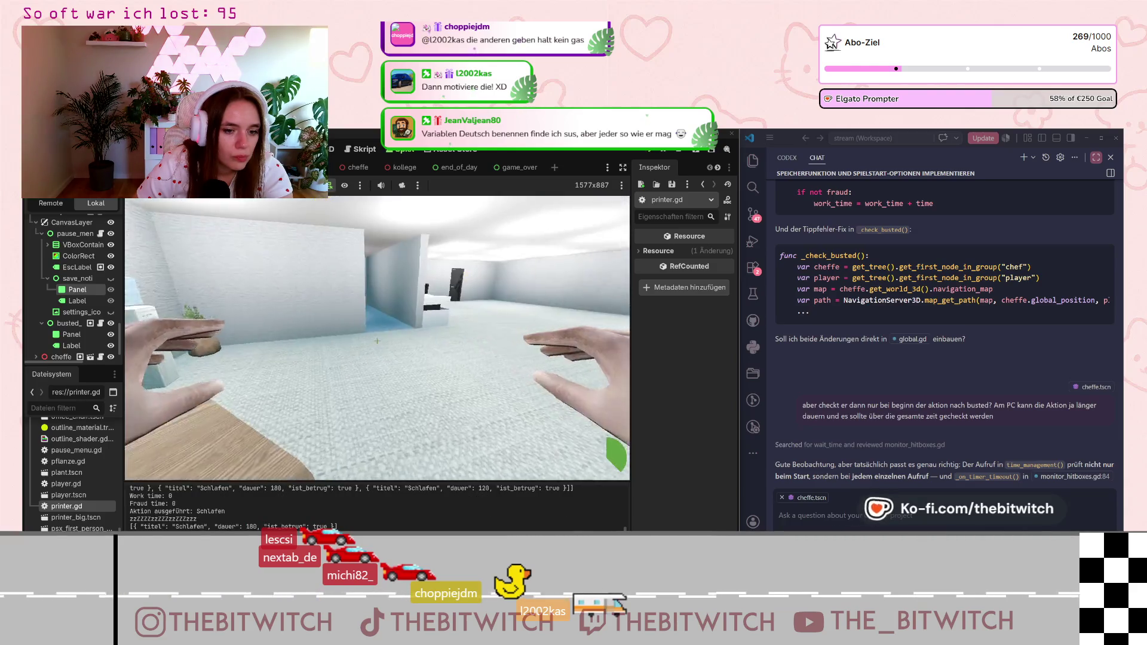
pyautogui.moveTo(377, 340)
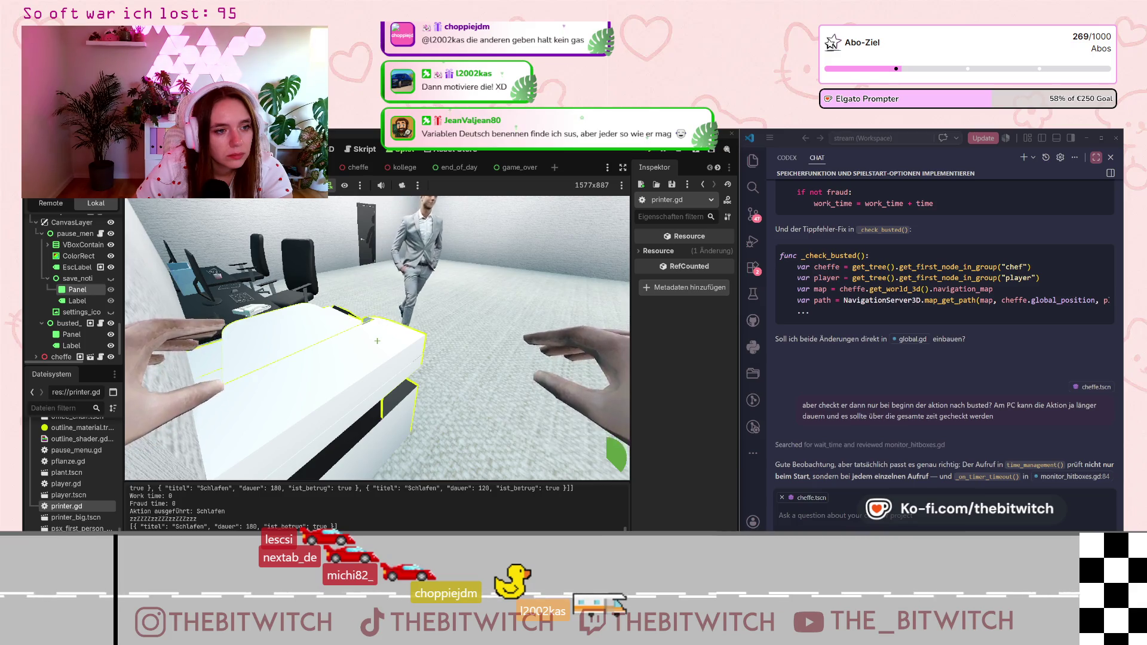
pyautogui.press('e')
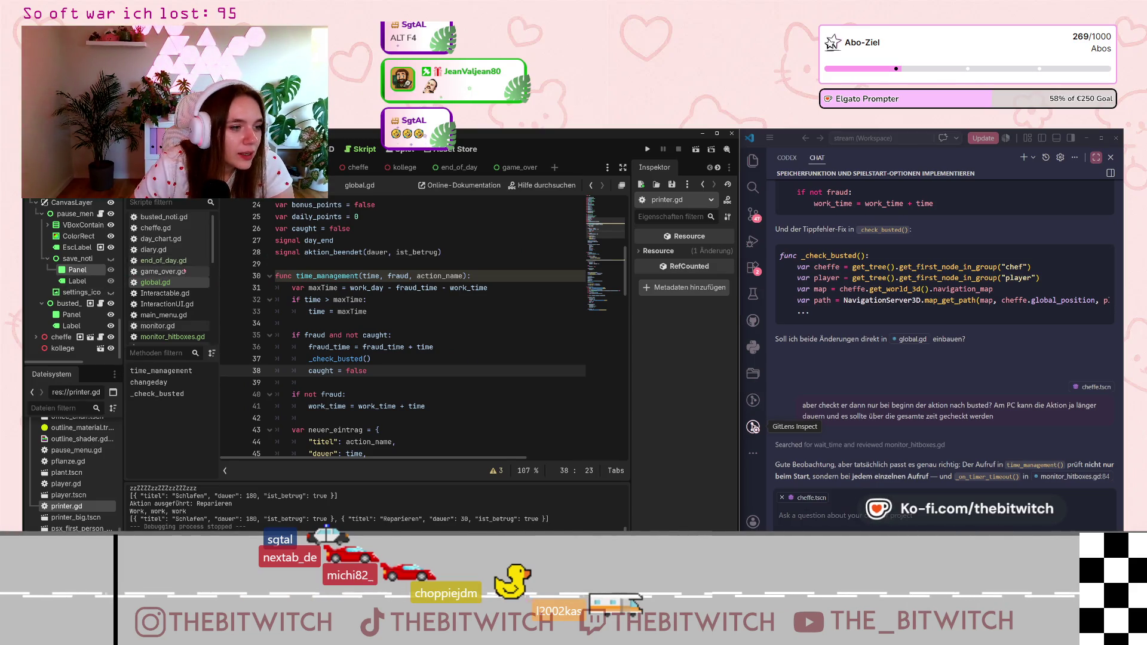
# - Open game_over.gd and look through its code
pyautogui.click(173, 271)
pyautogui.click(398, 266)
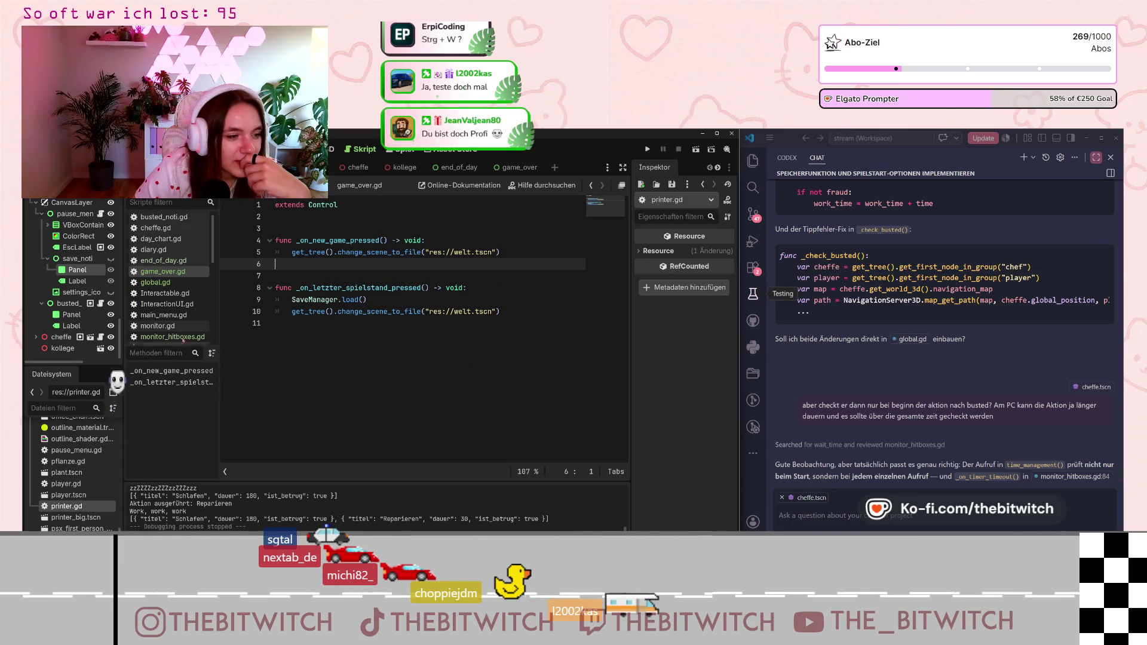
pyautogui.scroll(-2, 163, 308)
pyautogui.scroll(2, 164, 308)
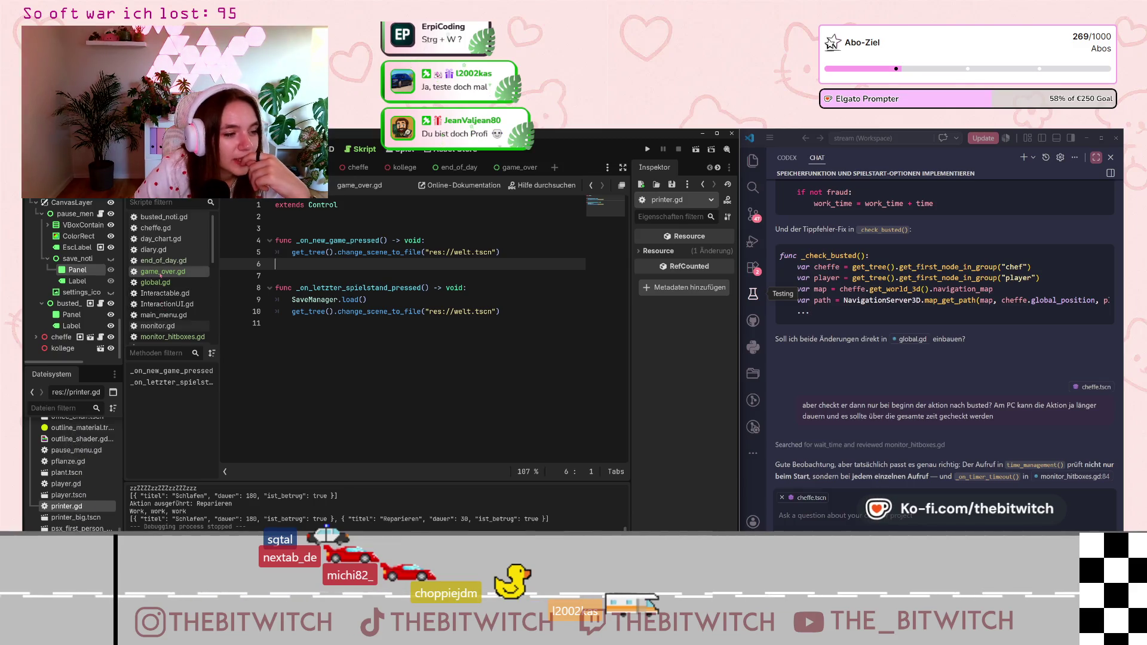
pyautogui.scroll(1, 184, 298)
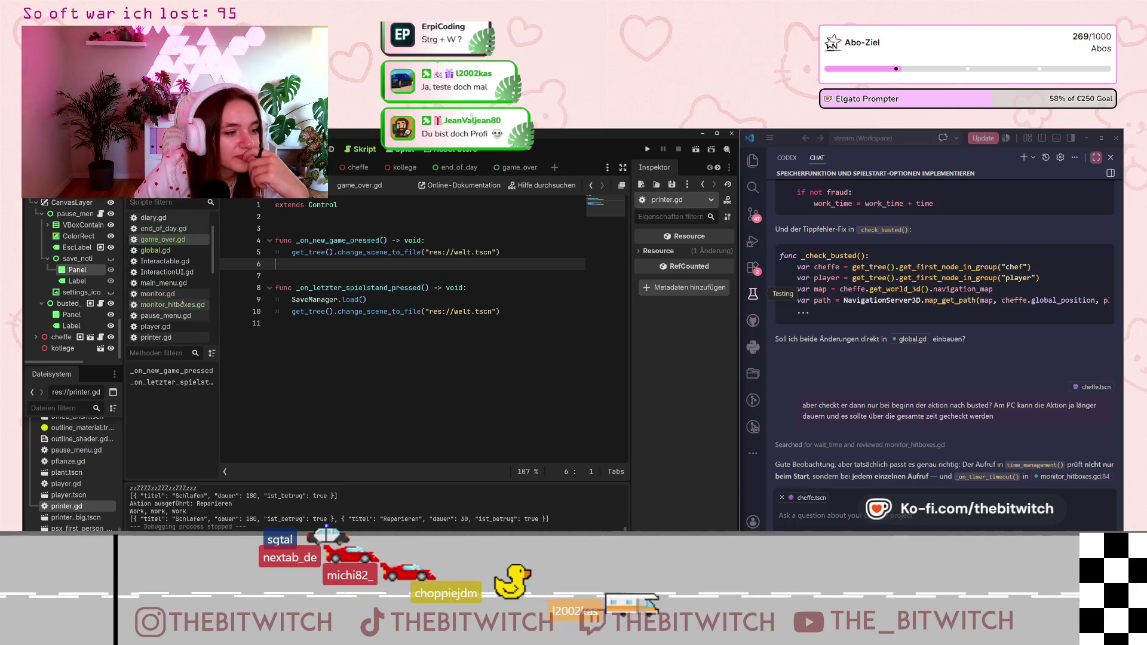
pyautogui.scroll(-5, 176, 296)
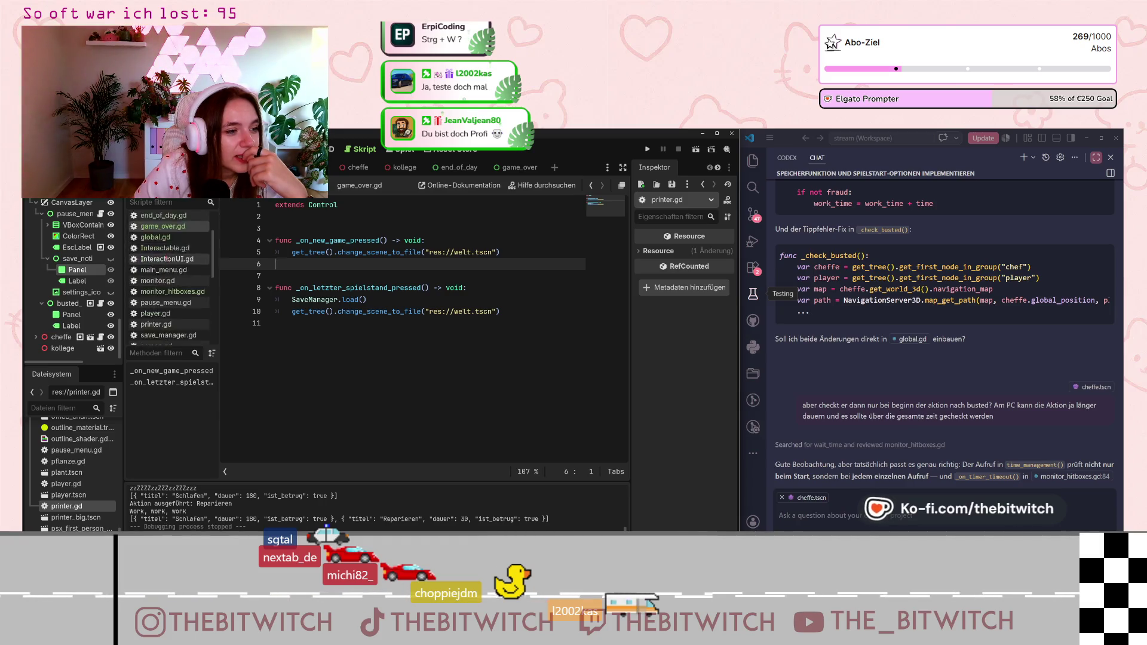
pyautogui.scroll(5, 176, 307)
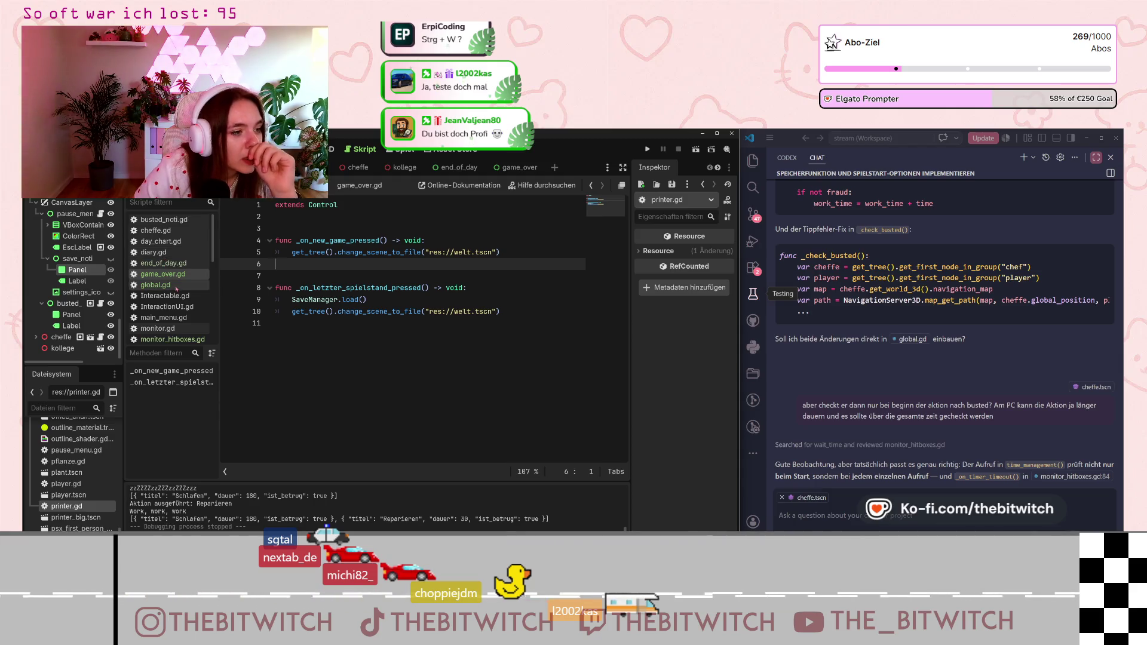
# - In global.gd, copy the mouse-visible line 90 and paste it as line 121 after the game_over scene change
pyautogui.click(156, 285)
pyautogui.scroll(-10, 497, 335)
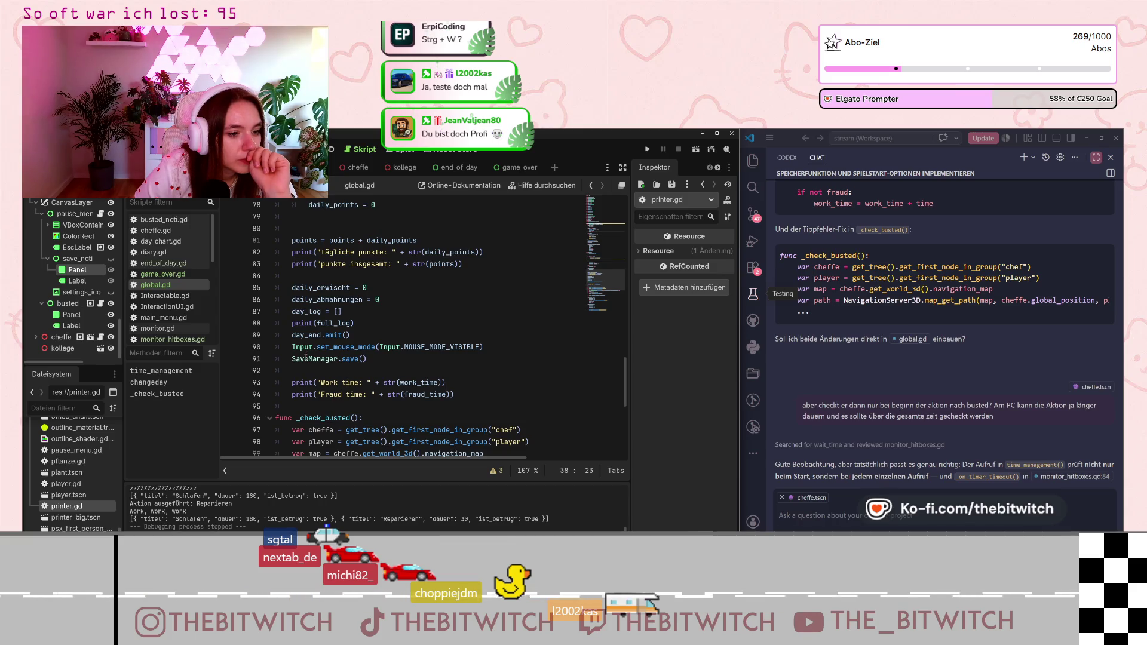
pyautogui.moveTo(489, 346); pyautogui.dragTo(291, 348)
pyautogui.hotkey('ctrl', 'c')
pyautogui.scroll(-7, 418, 389)
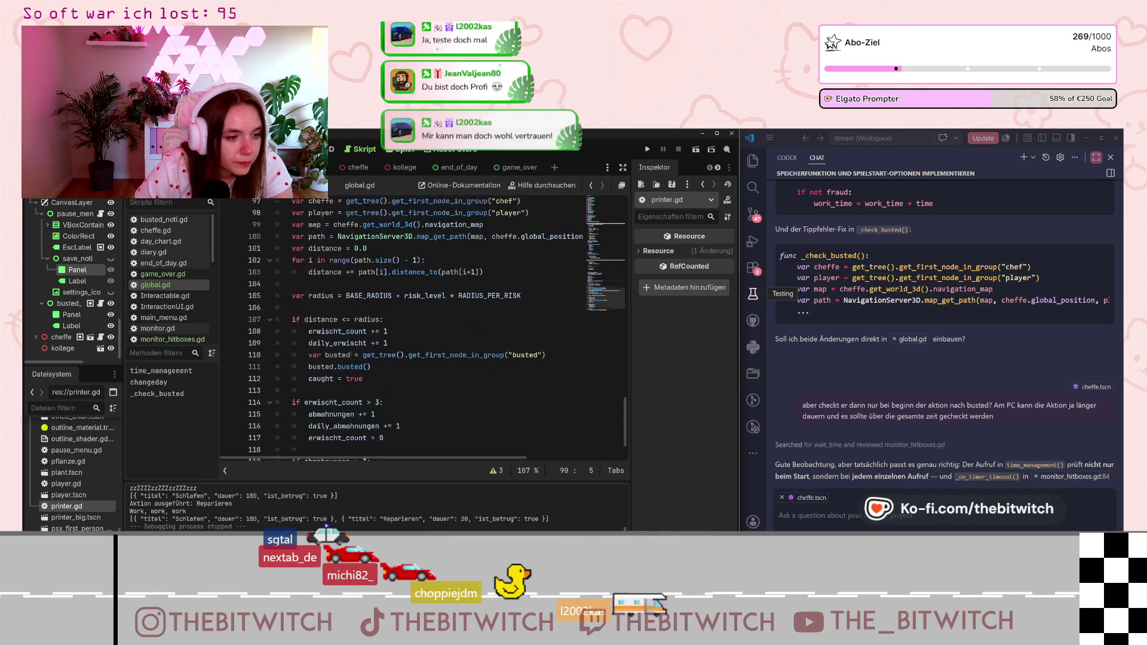
pyautogui.click(552, 421)
pyautogui.click(550, 433)
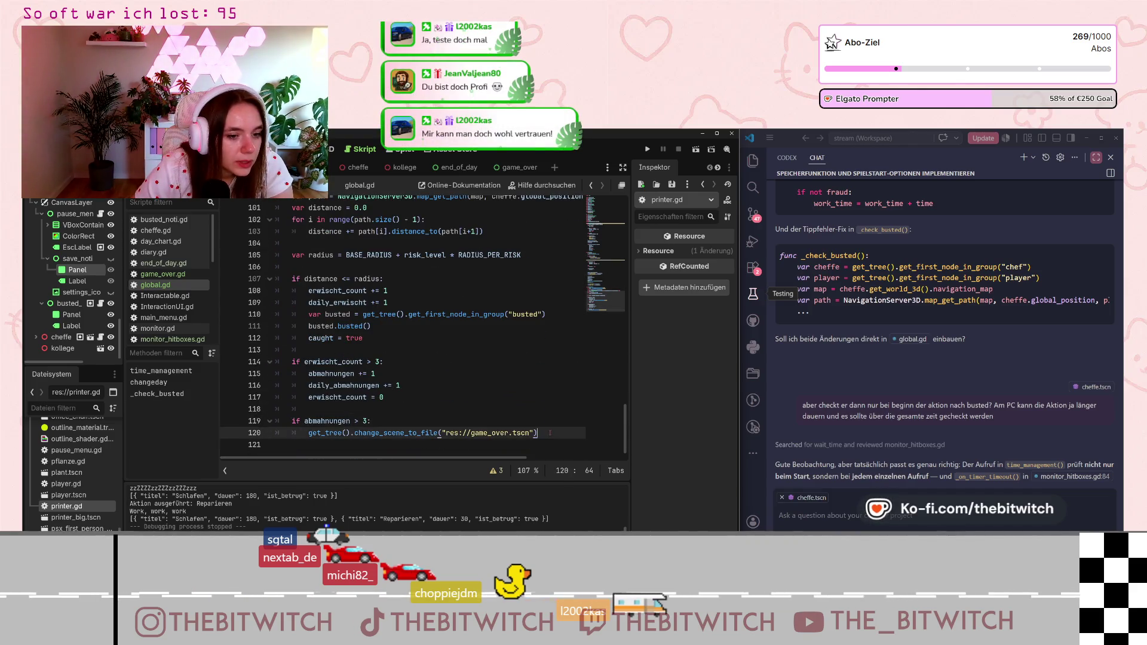
pyautogui.press('Return')
pyautogui.hotkey('ctrl', 'v')
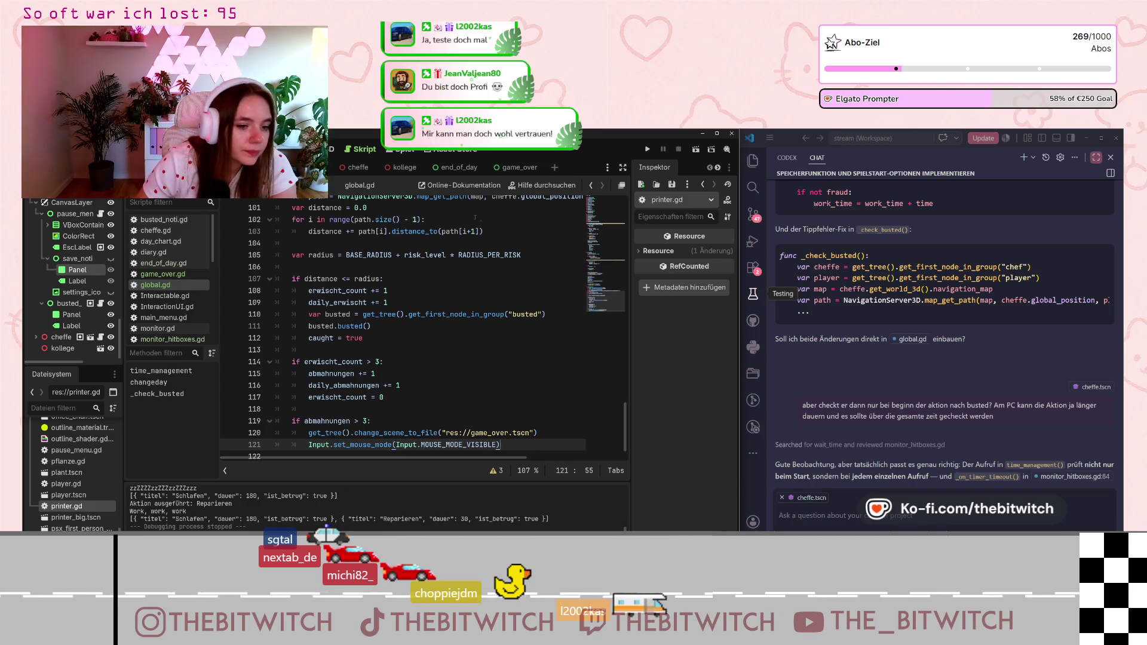
pyautogui.click(514, 167)
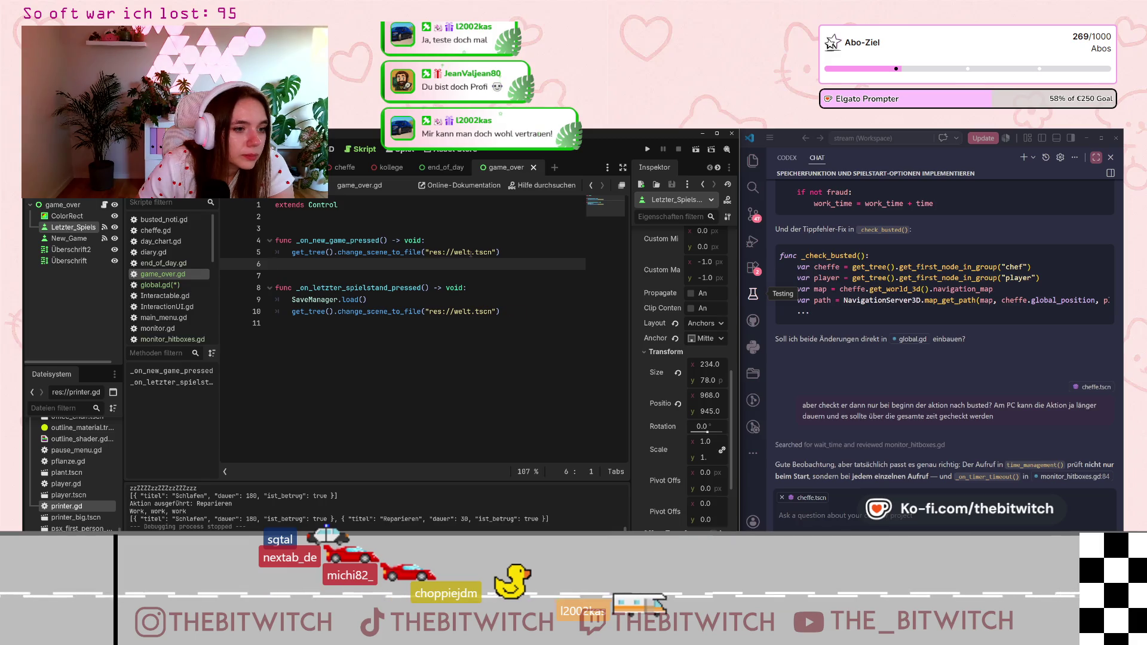
# - In the new-game handler, paste the mouse-mode line and change it to Input.MOUSE_MODE_CAPTURED on line 6
pyautogui.hotkey('ctrl', 'v')
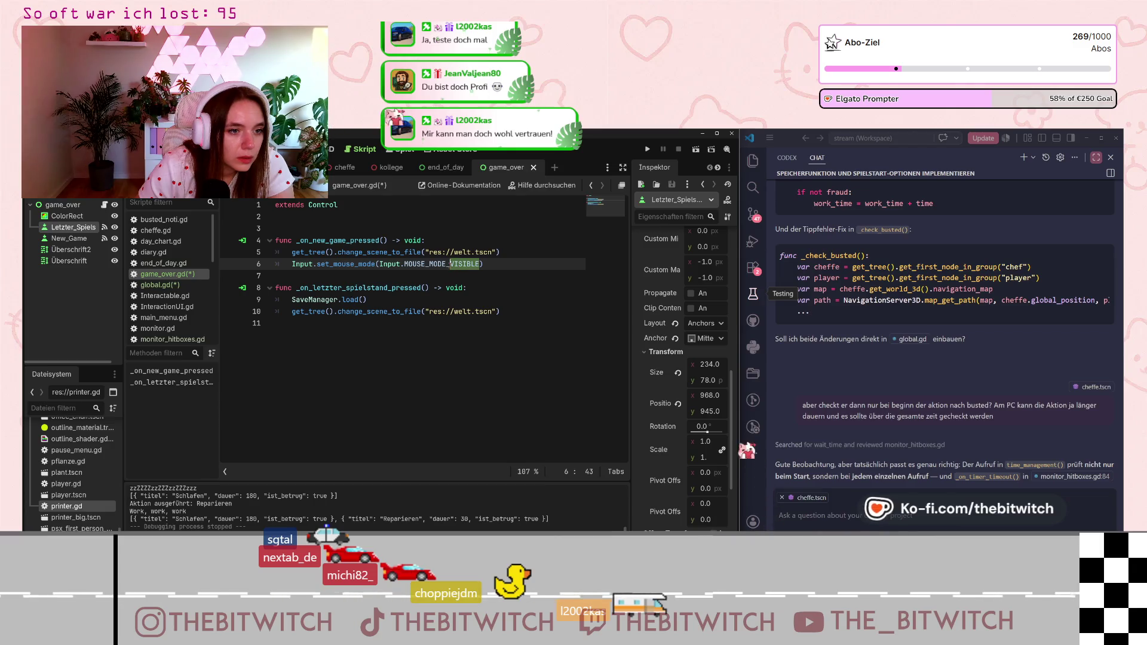
pyautogui.click(461, 263)
pyautogui.hotkey('ctrl', 'Delete')
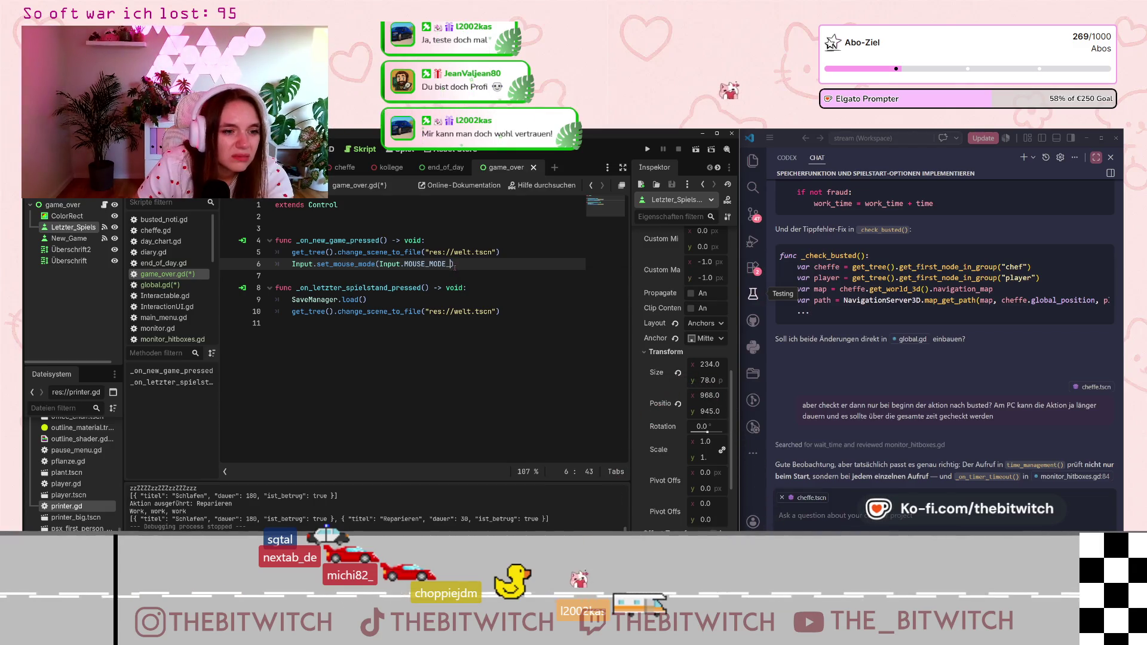
pyautogui.hotkey('ctrl', 'space')
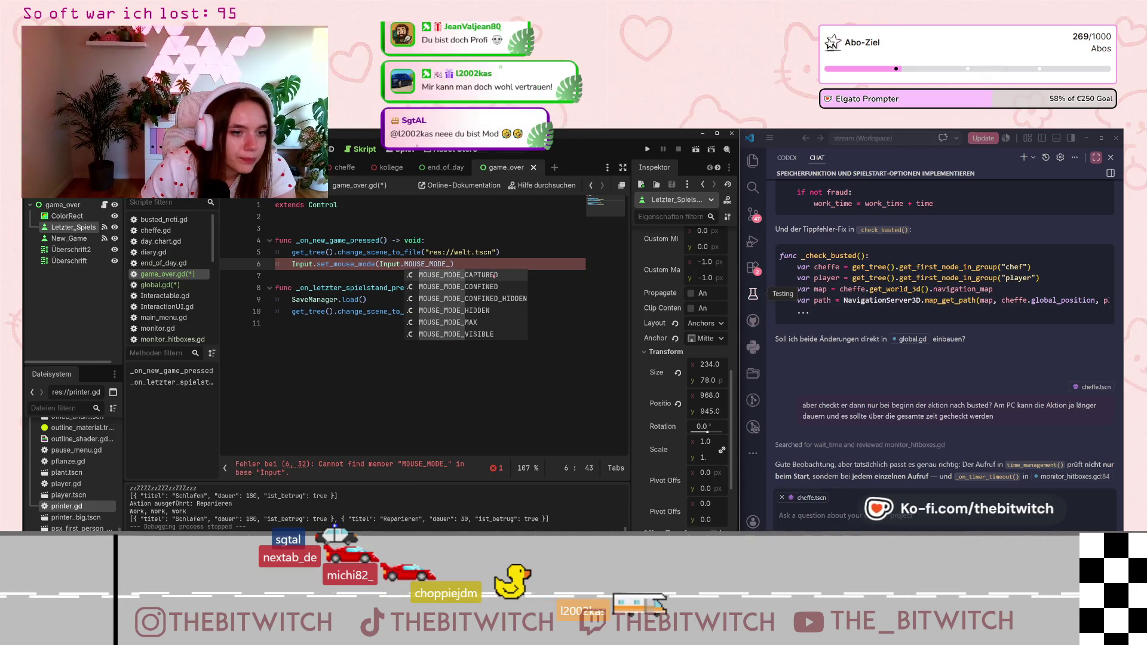
pyautogui.press('Return')
pyautogui.click(295, 272)
# - Copy the captured-mouse statement to line 11 in _on_letzter_spielstand_pressed and save game_over.gd
pyautogui.press('Up')
pyautogui.press('End')
pyautogui.hotkey('shift', 'Home')
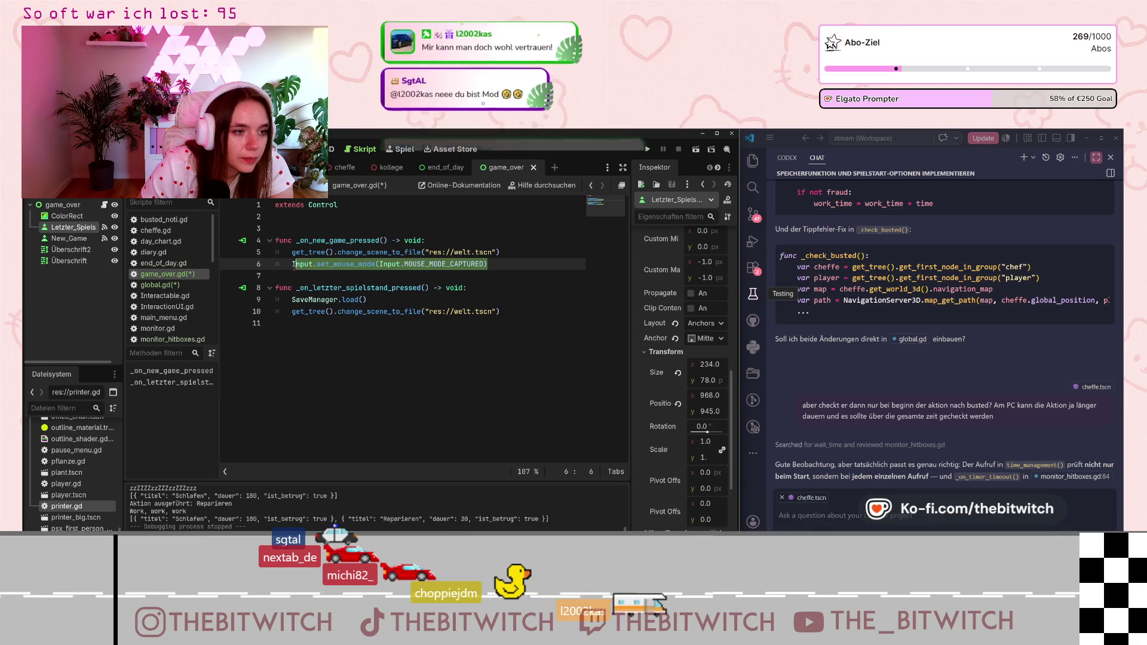
pyautogui.hotkey('ctrl', 'c')
pyautogui.click(508, 313)
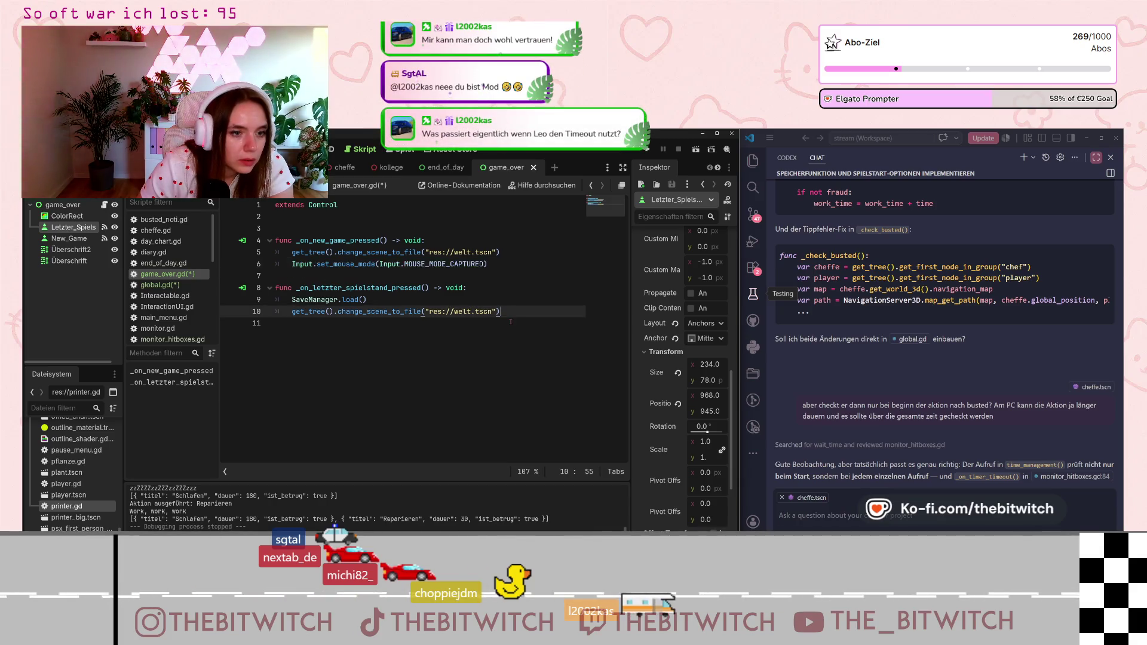
pyautogui.press('Return')
pyautogui.hotkey('ctrl', 'v')
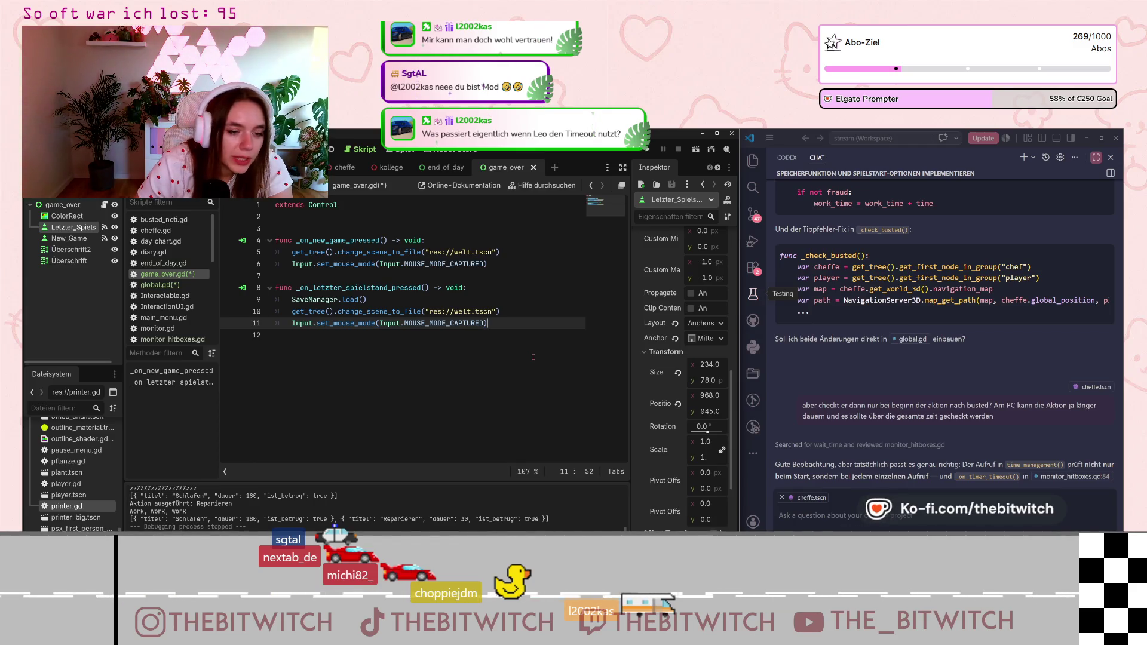
pyautogui.click(526, 352)
pyautogui.hotkey('ctrl', 's')
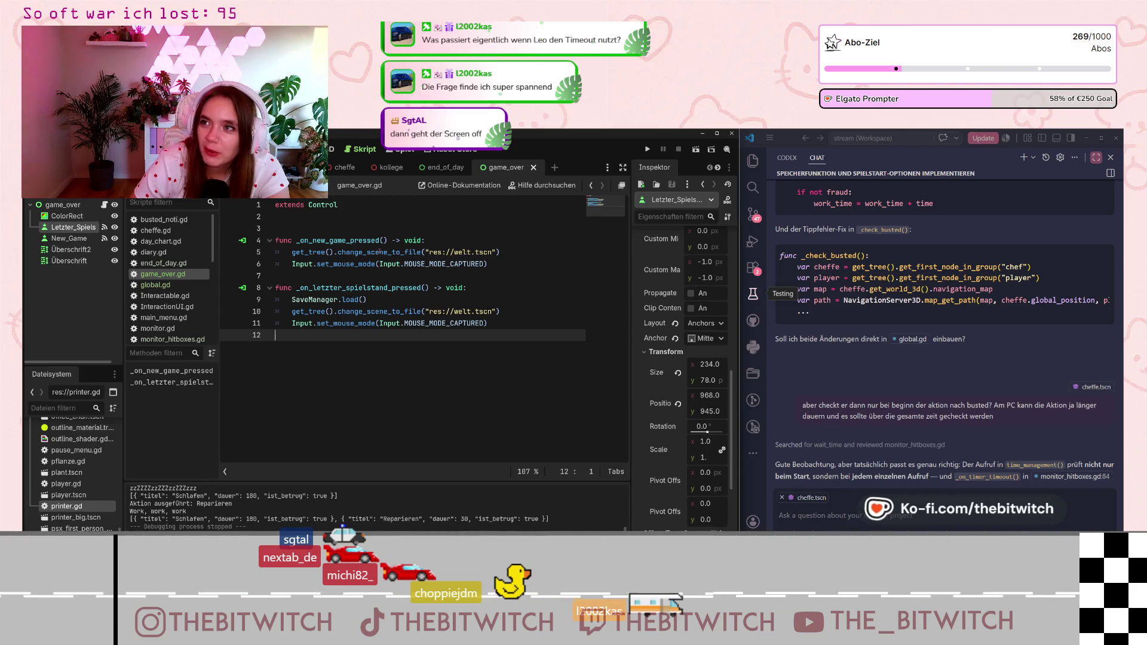
pyautogui.moveTo(380, 252)
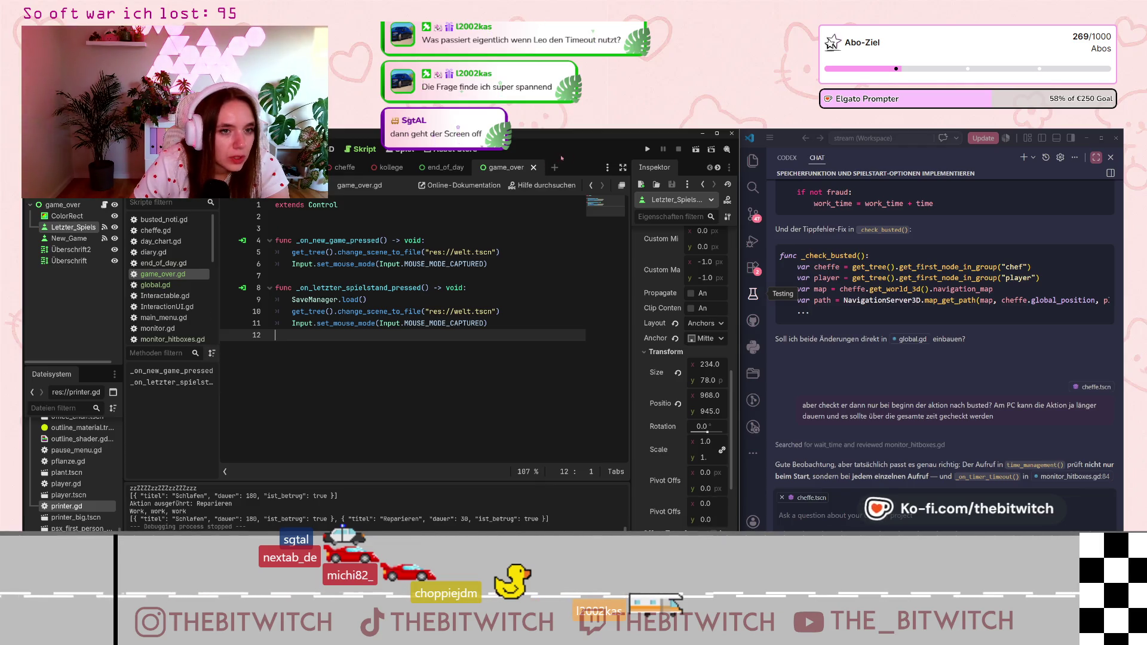
# - Run the project, start a game, trigger a repair that ends in Game Over, then start again
pyautogui.press('F5')
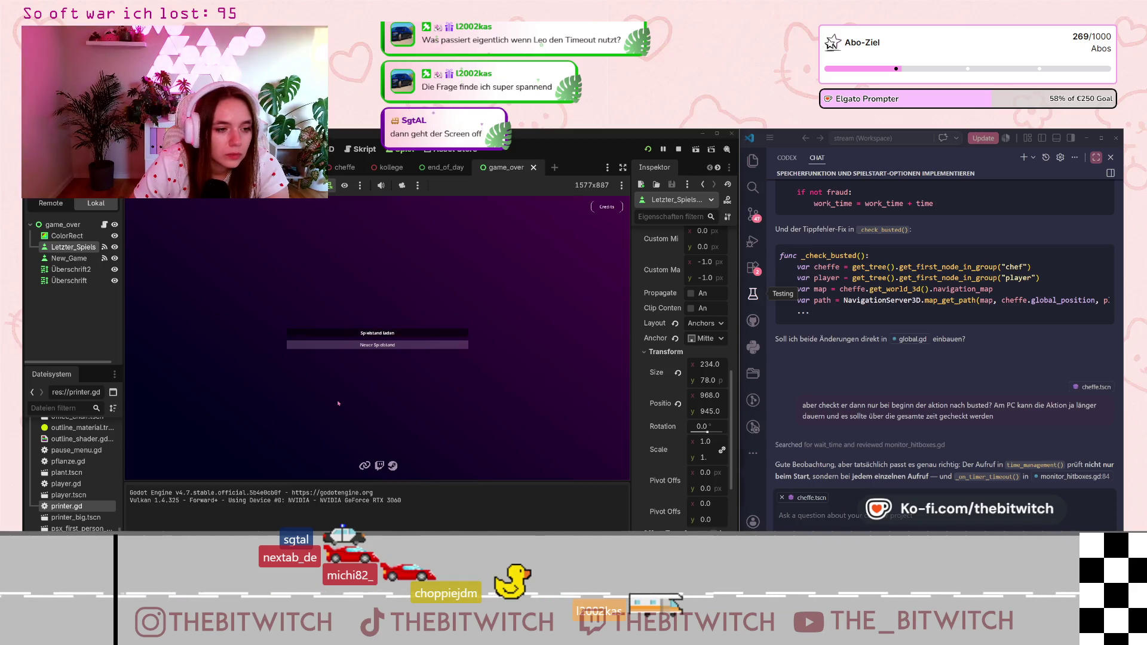
pyautogui.click(338, 333)
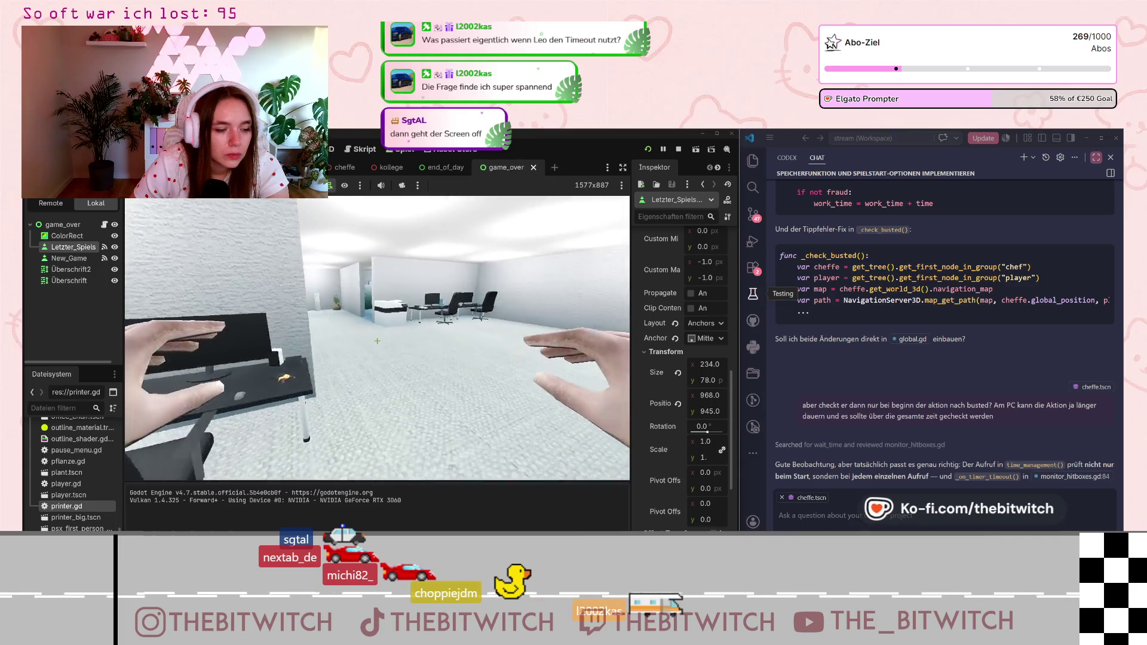
pyautogui.press('w')
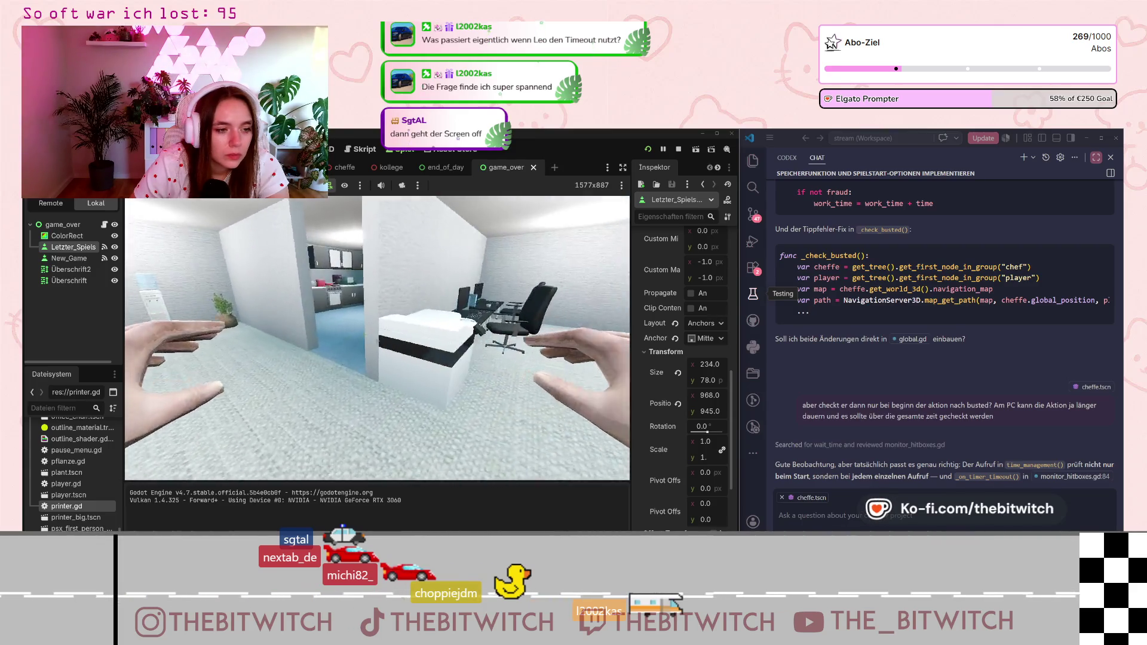
pyautogui.press('w')
pyautogui.press('e')
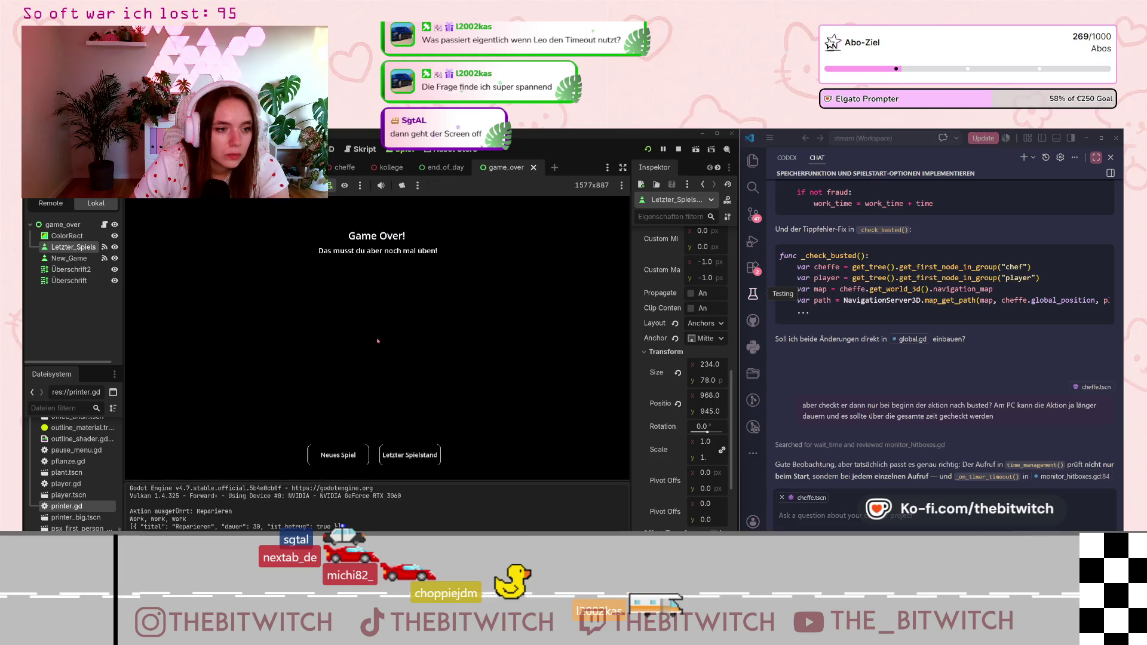
pyautogui.click(338, 455)
# - Walk to the printer and choose Reparieren until the Game Over screen appears again
pyautogui.press('s')
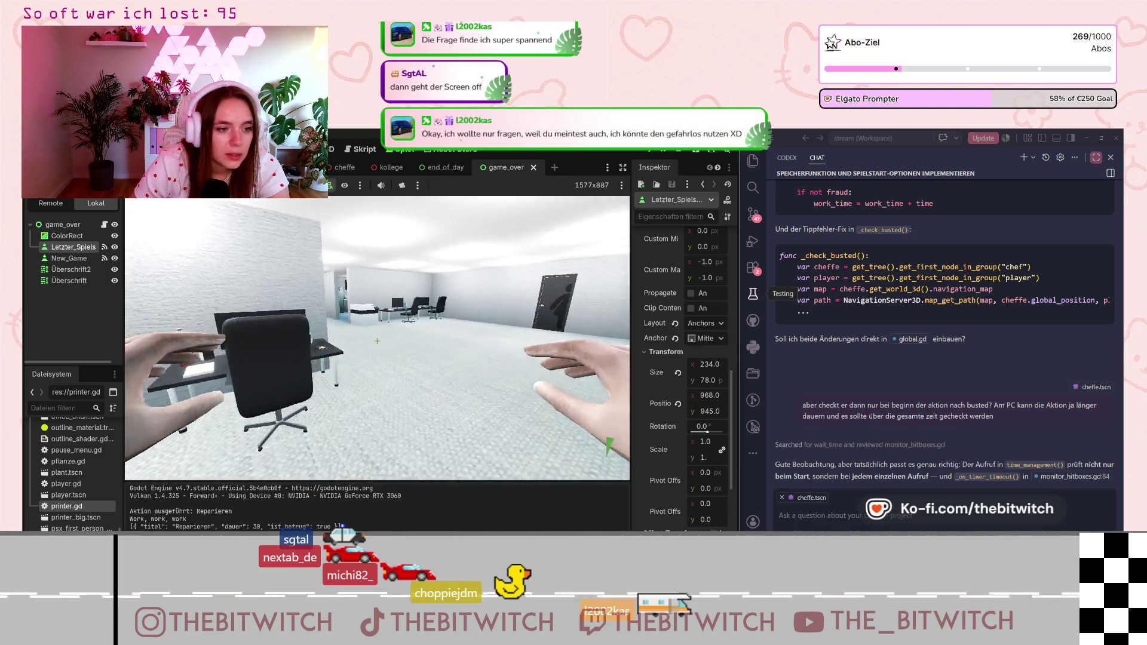
pyautogui.press('w')
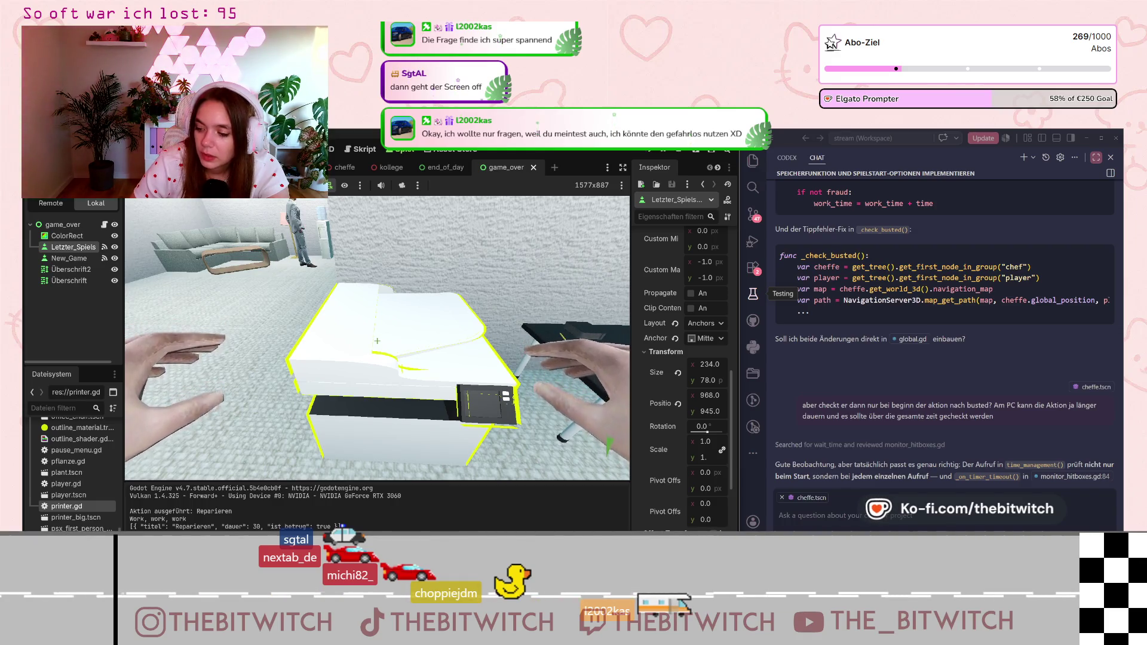
pyautogui.press('w')
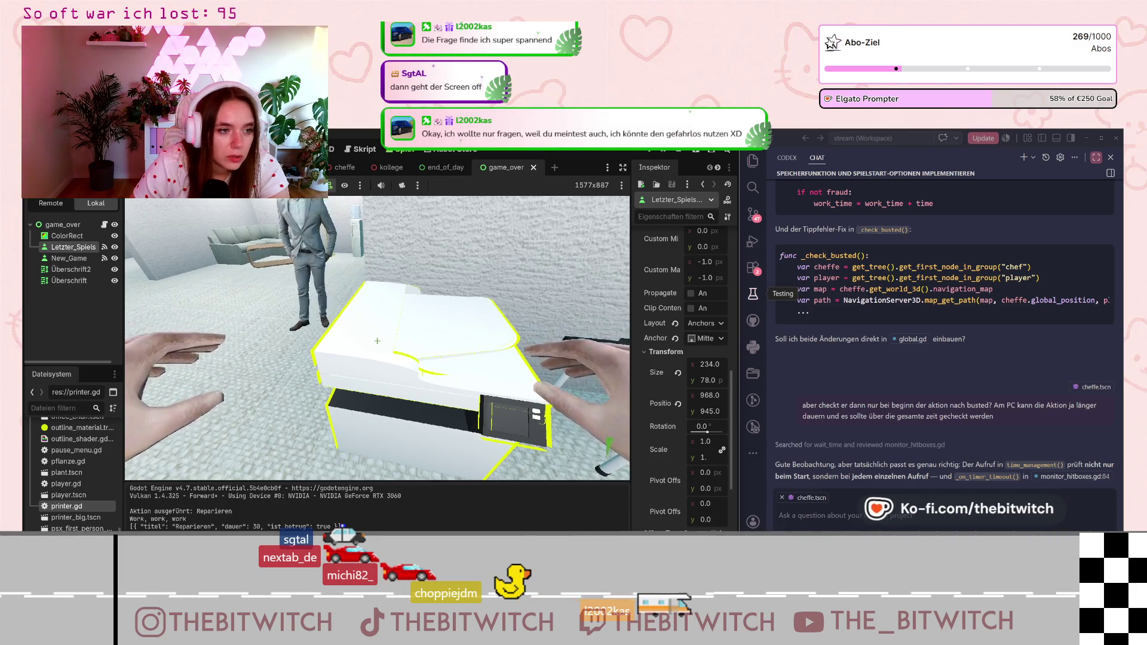
pyautogui.press('e')
pyautogui.press('Return')
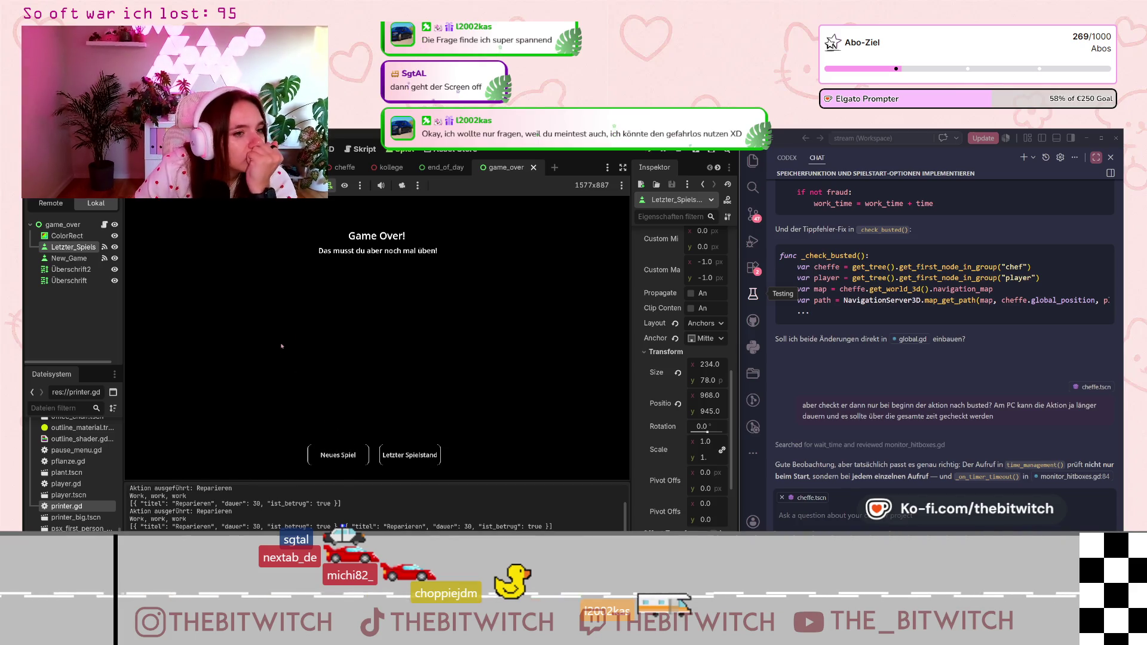
pyautogui.click(364, 154)
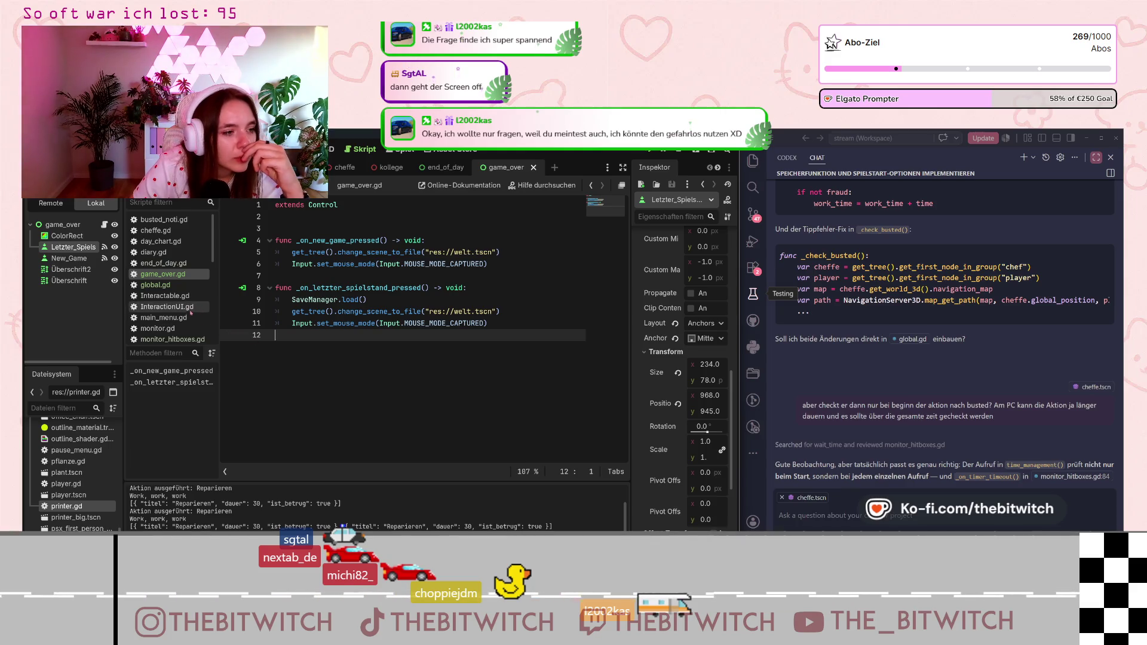
# - In global.gd's game-over block, add a line below the erwischt_count = 0 reset and start typing 'ab'
pyautogui.scroll(-3, 171, 306)
pyautogui.scroll(2, 171, 304)
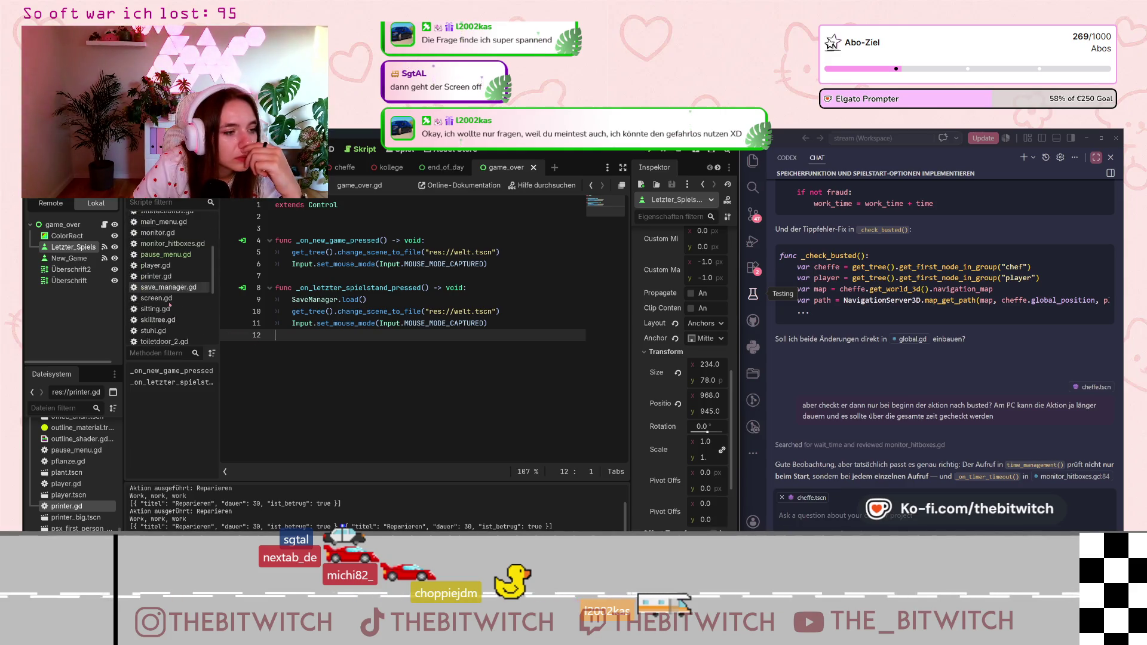
pyautogui.scroll(-1, 175, 267)
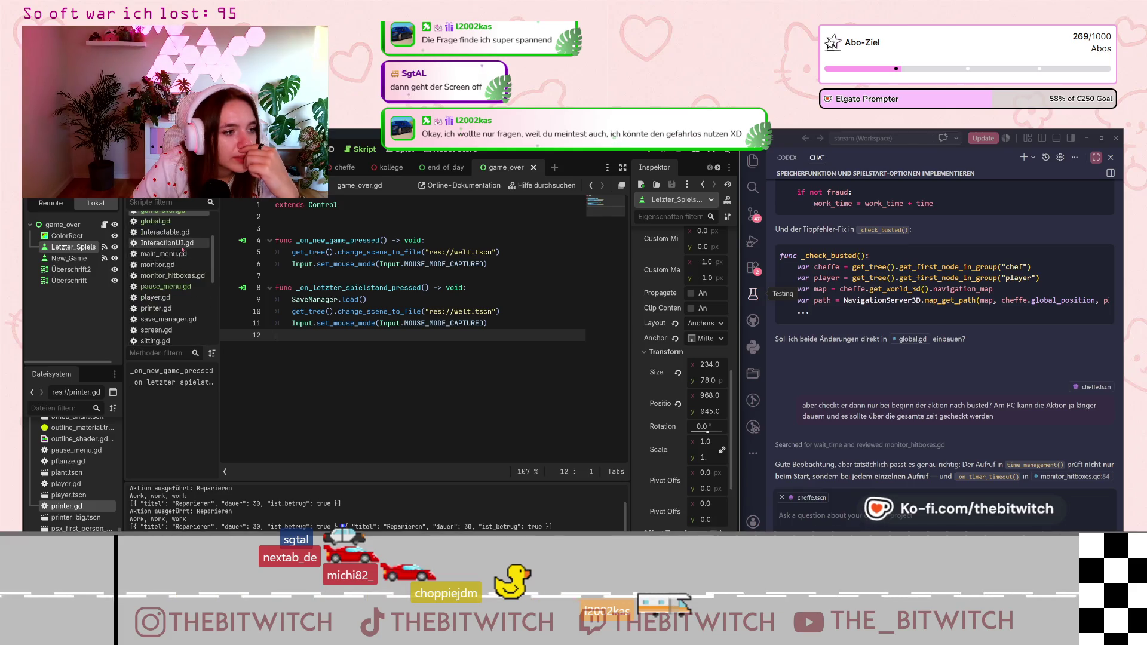
pyautogui.click(157, 221)
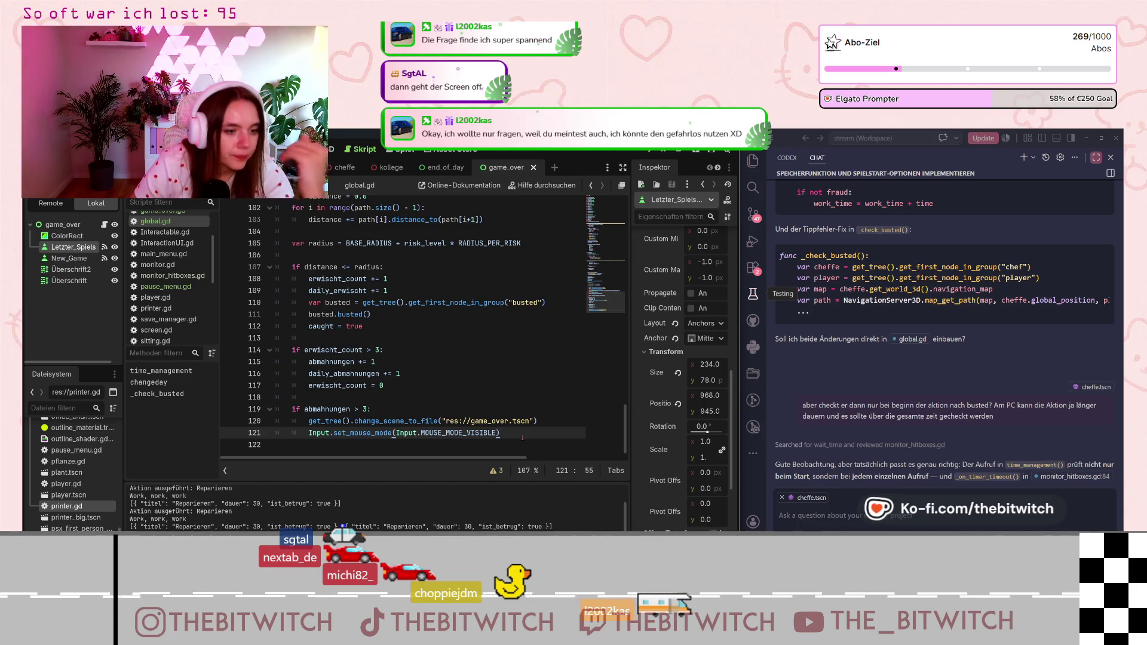
pyautogui.click(310, 421)
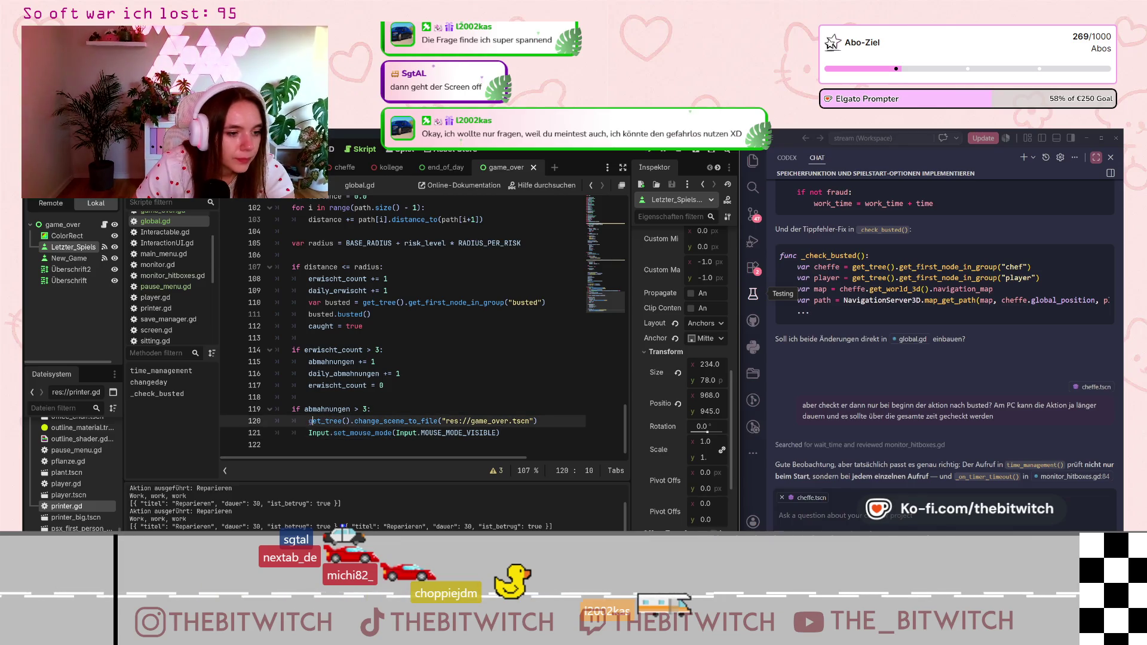
pyautogui.press('Return')
pyautogui.moveTo(384, 385); pyautogui.dragTo(311, 386)
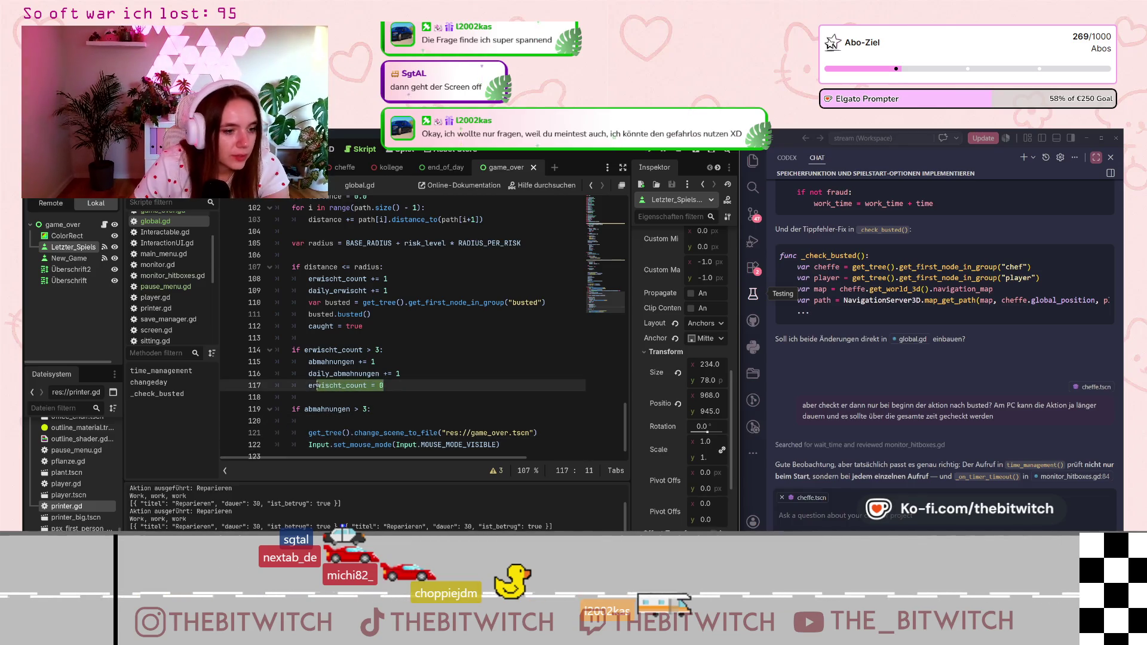
pyautogui.moveTo(383, 385)
pyautogui.mouseDown()
pyautogui.moveTo(292, 385)
pyautogui.moveTo(306, 386)
pyautogui.mouseUp()
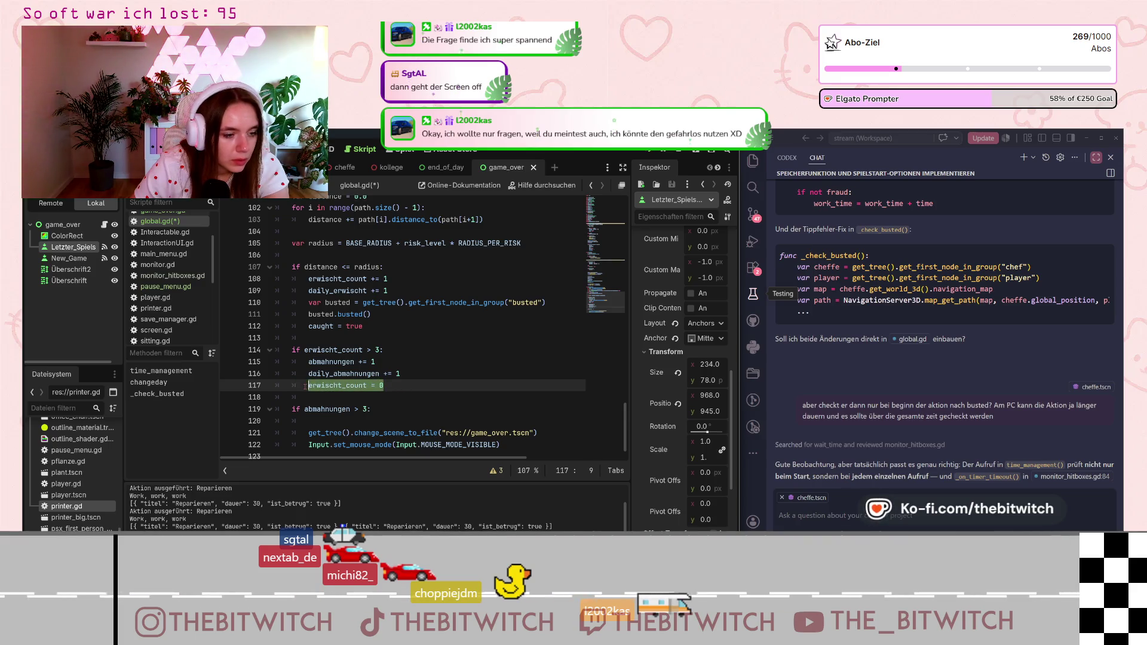
pyautogui.click(322, 416)
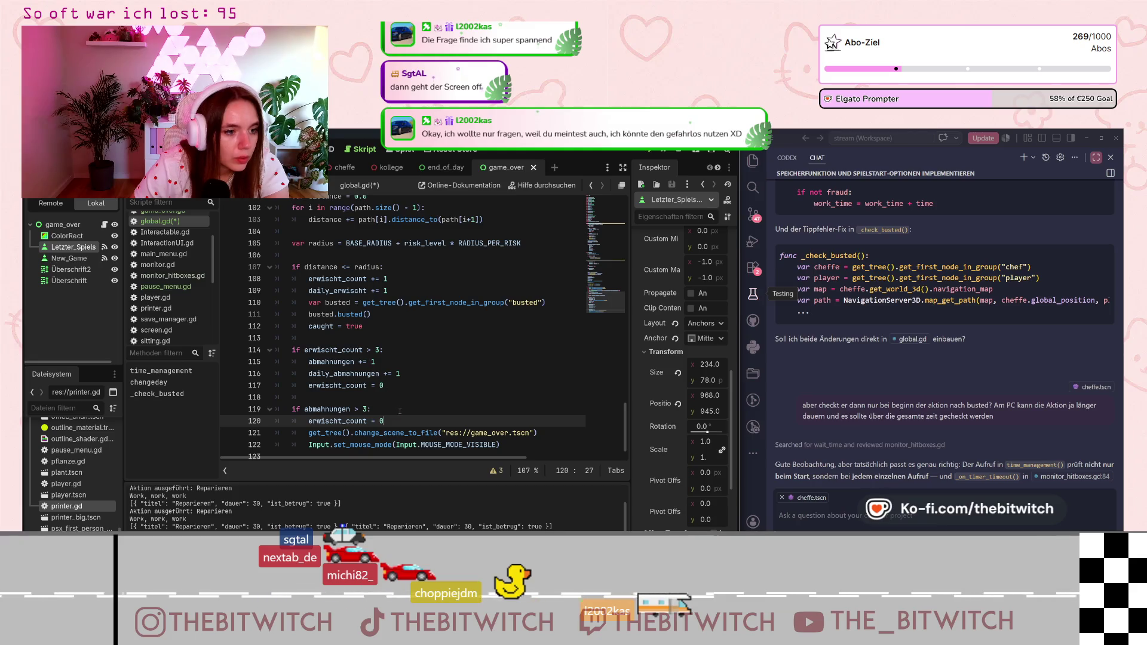
pyautogui.press('Return')
pyautogui.write('ab,')
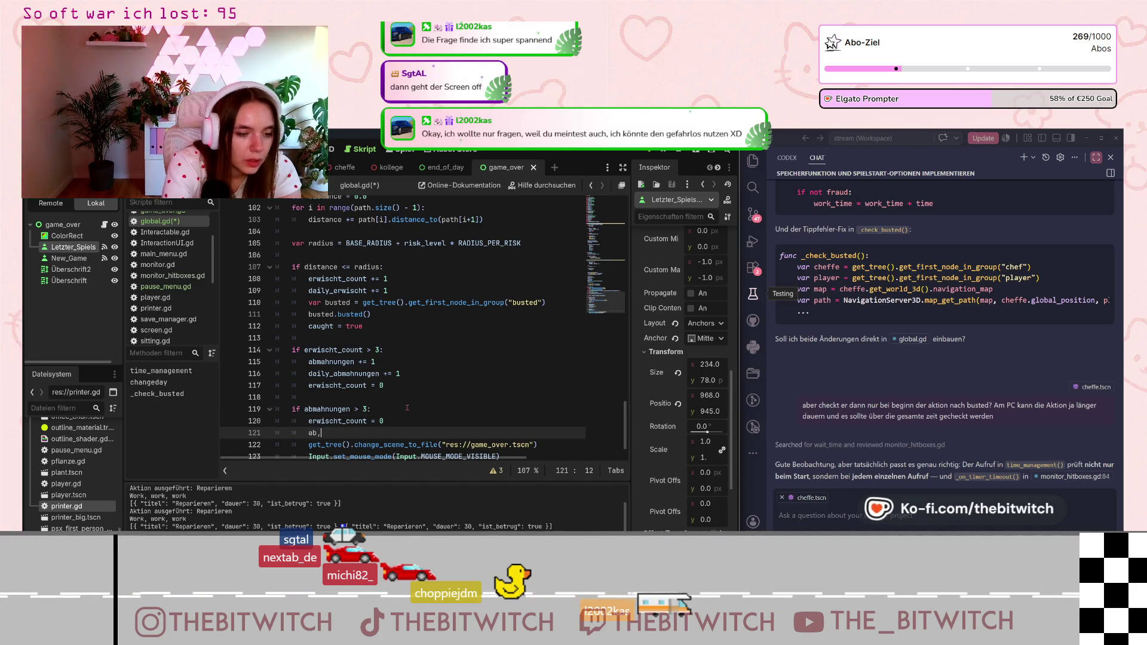
pyautogui.press('BackSpace')
pyautogui.write('mahnungen = 0')
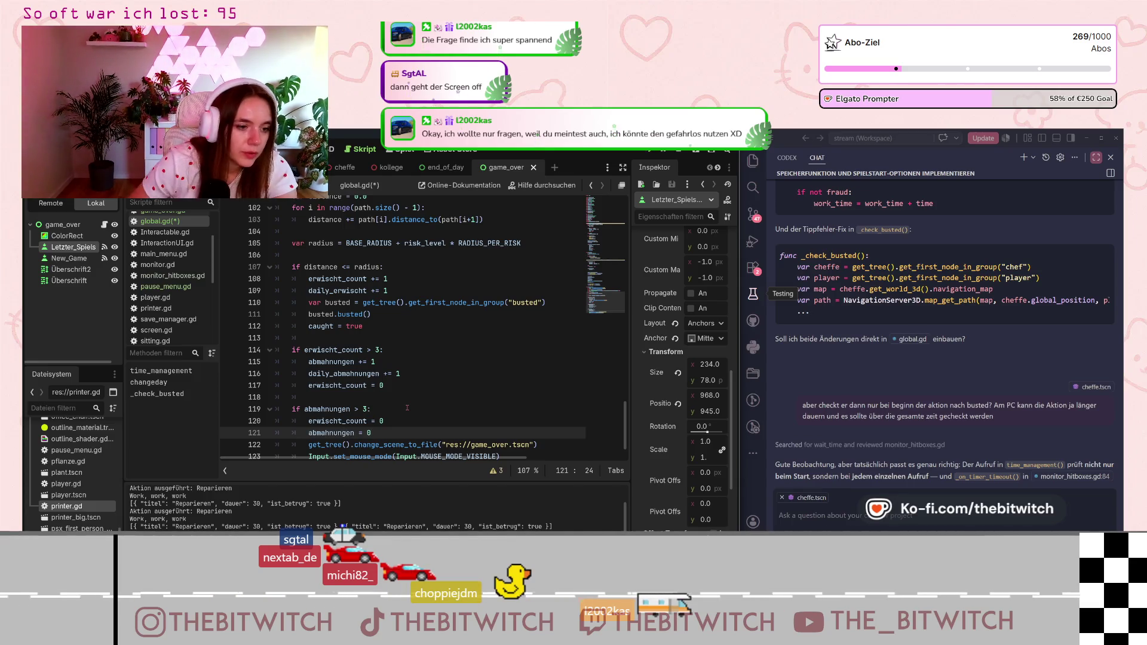
# - Save global.gd and review the erwischt_count and abmahnungen reset lines
pyautogui.scroll(-1, 441, 361)
pyautogui.click(448, 361)
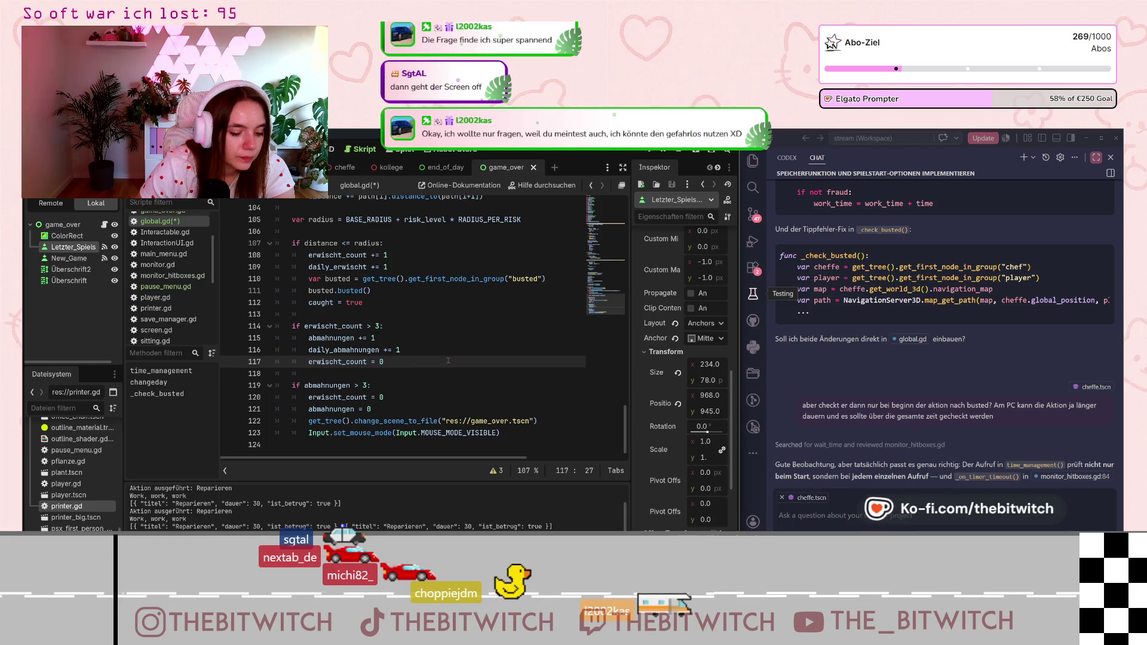
pyautogui.hotkey('ctrl', 's')
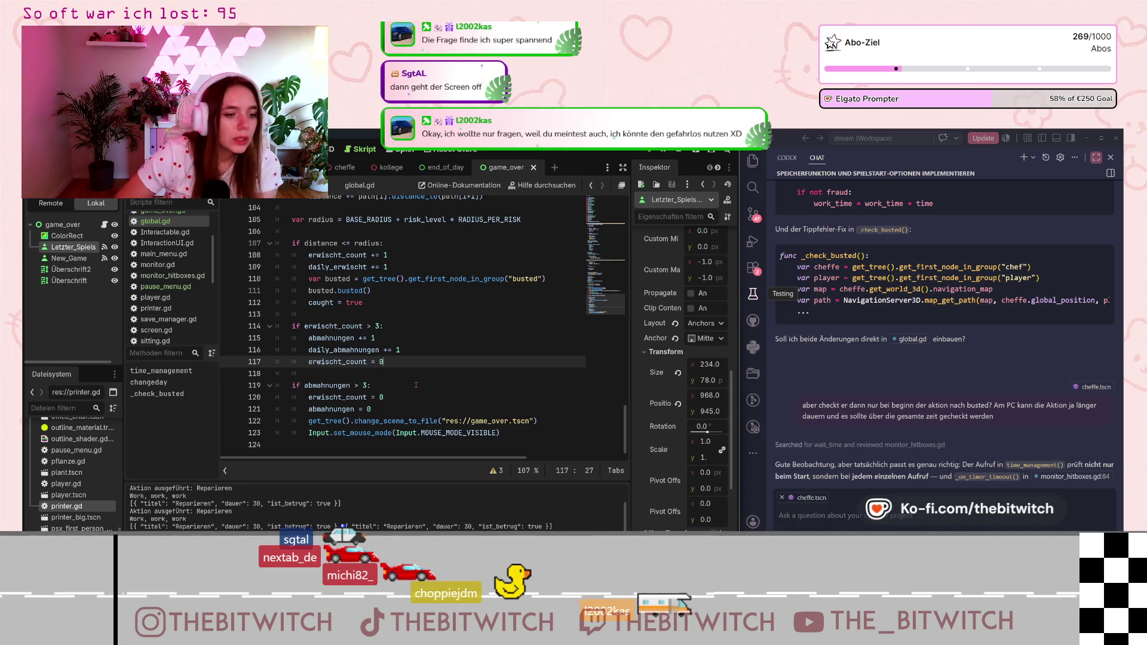
pyautogui.moveTo(371, 410); pyautogui.dragTo(236, 397)
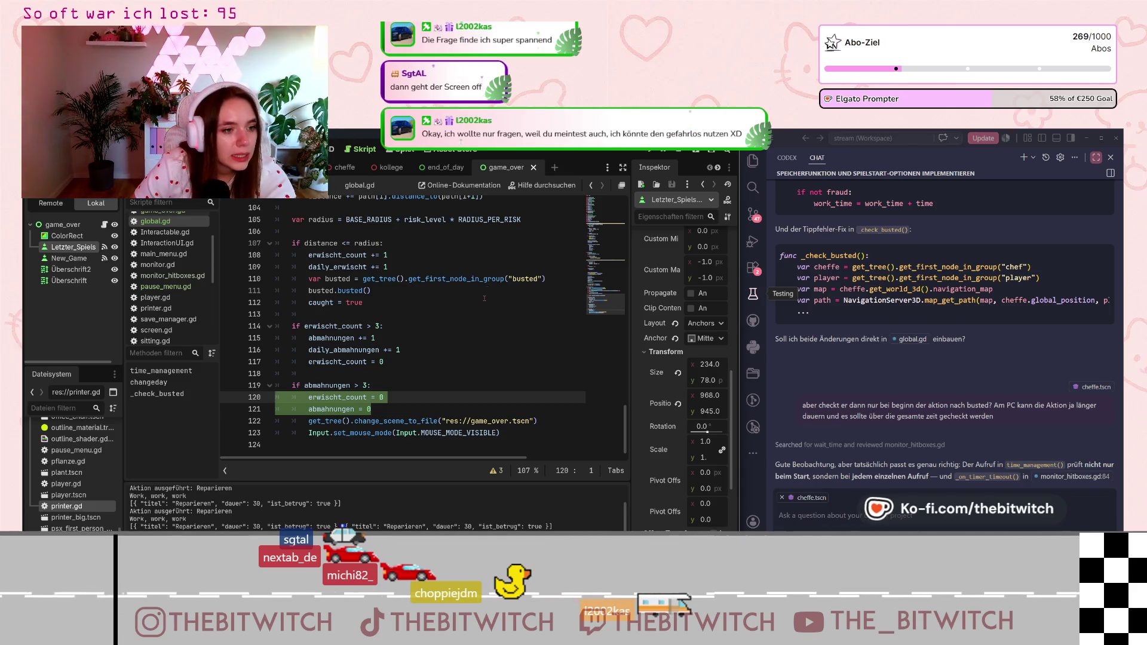
pyautogui.scroll(10, 484, 300)
pyautogui.scroll(-7, 484, 300)
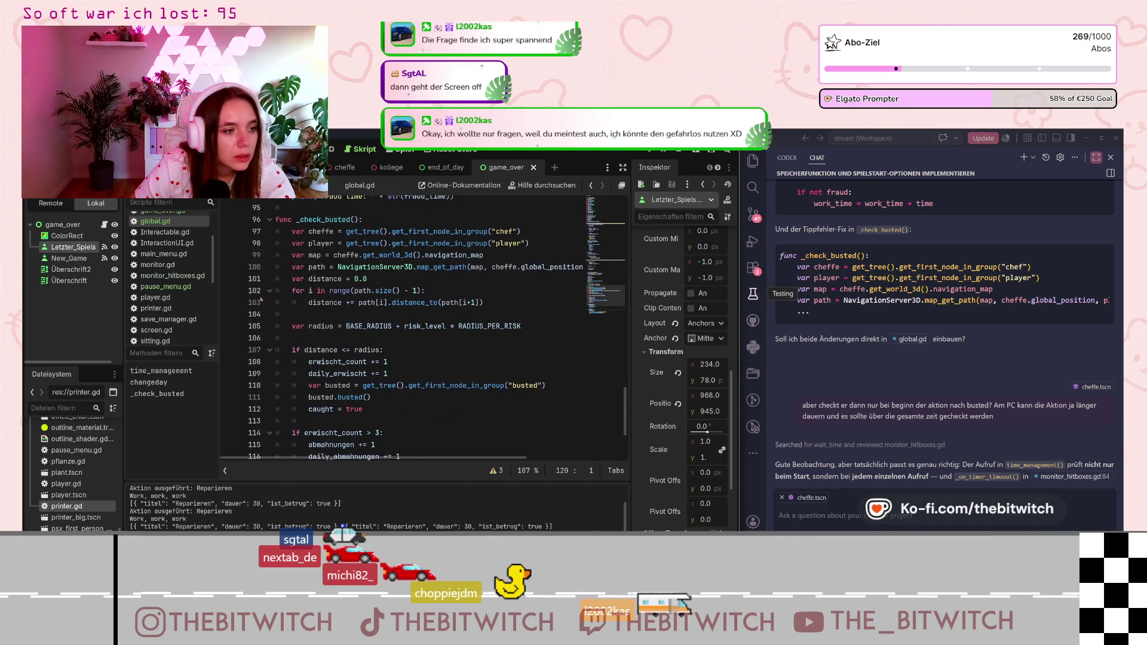
pyautogui.click(182, 320)
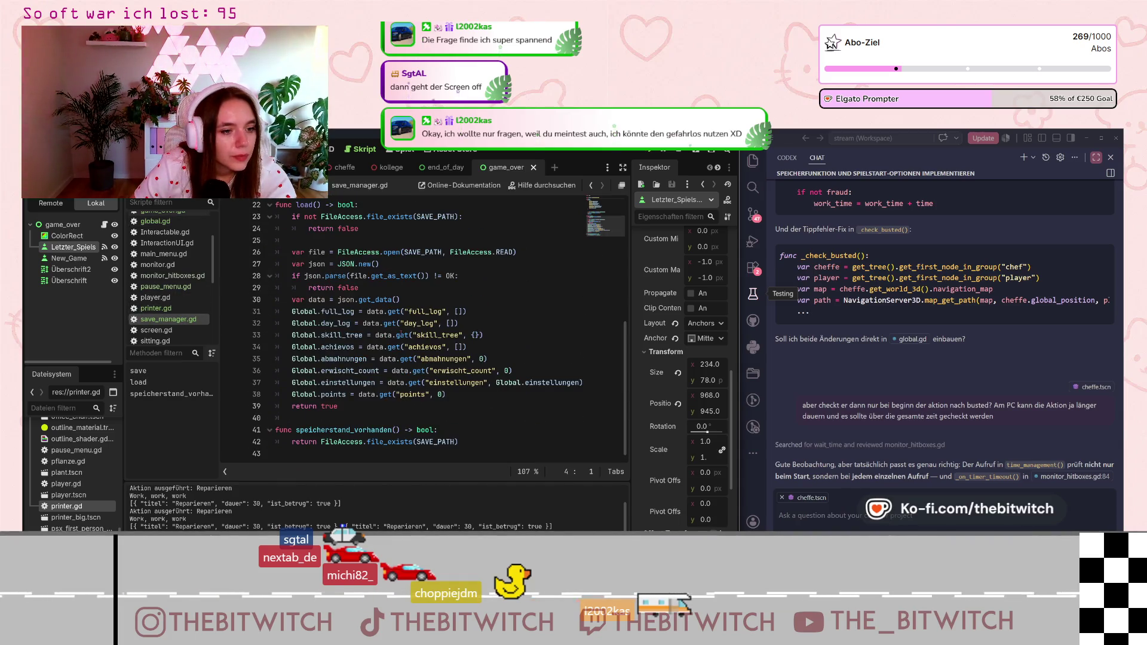
# - Inspect how save_manager.gd's load() and save() handle abmahnungen, erwischt_count and points
pyautogui.click(486, 359)
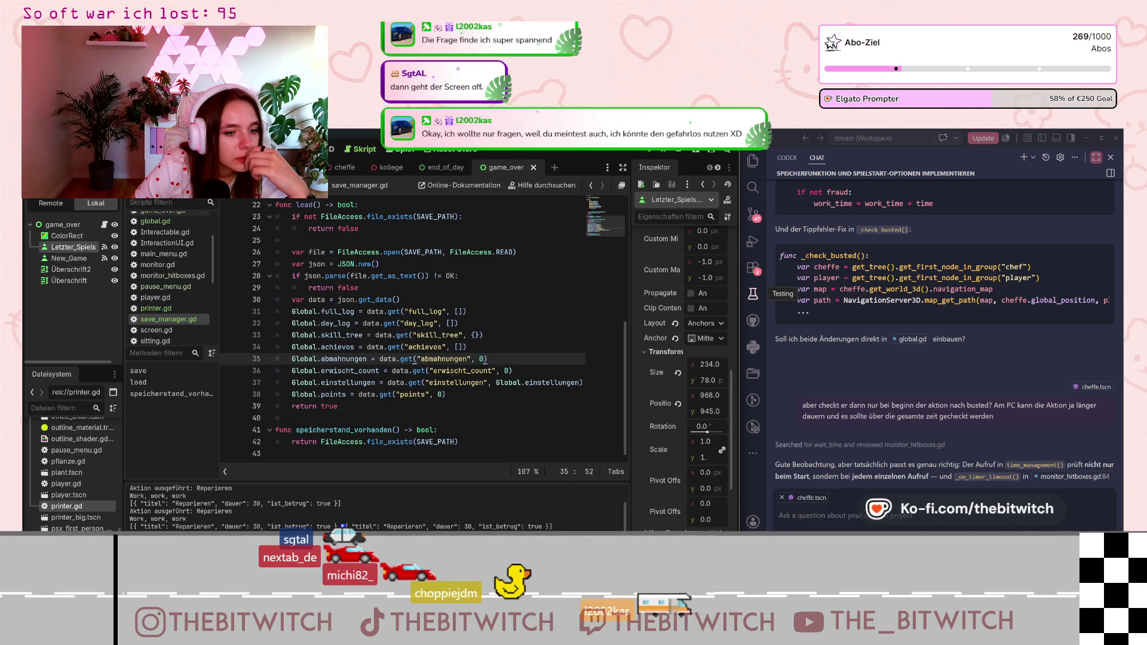
pyautogui.click(520, 371)
pyautogui.scroll(4, 519, 370)
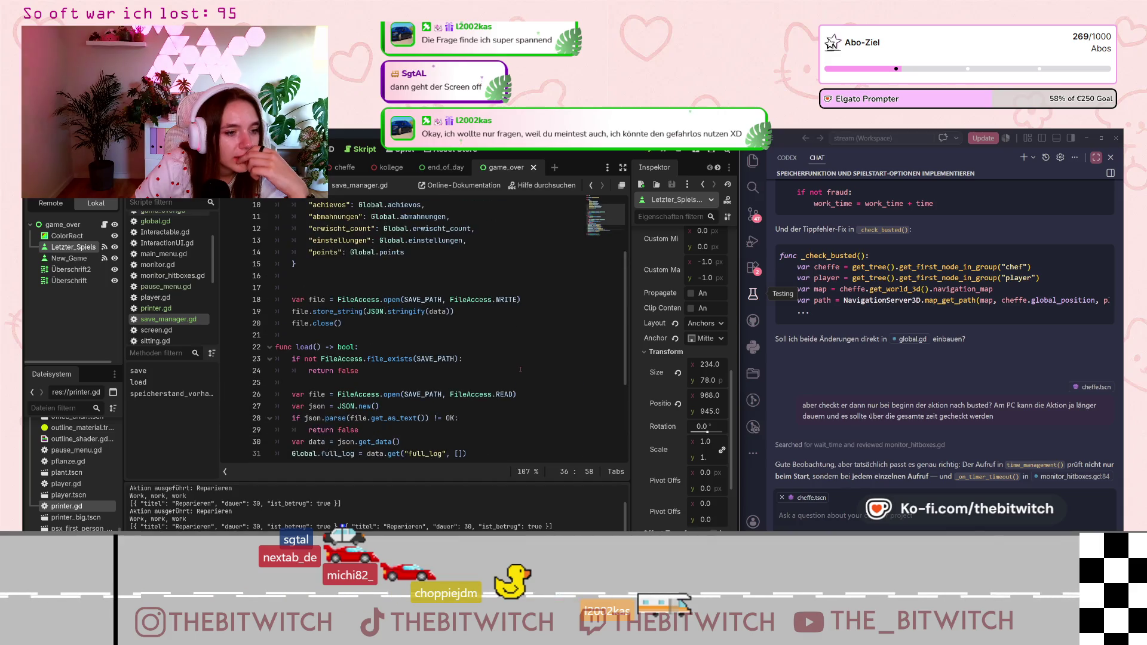
pyautogui.scroll(3, 520, 369)
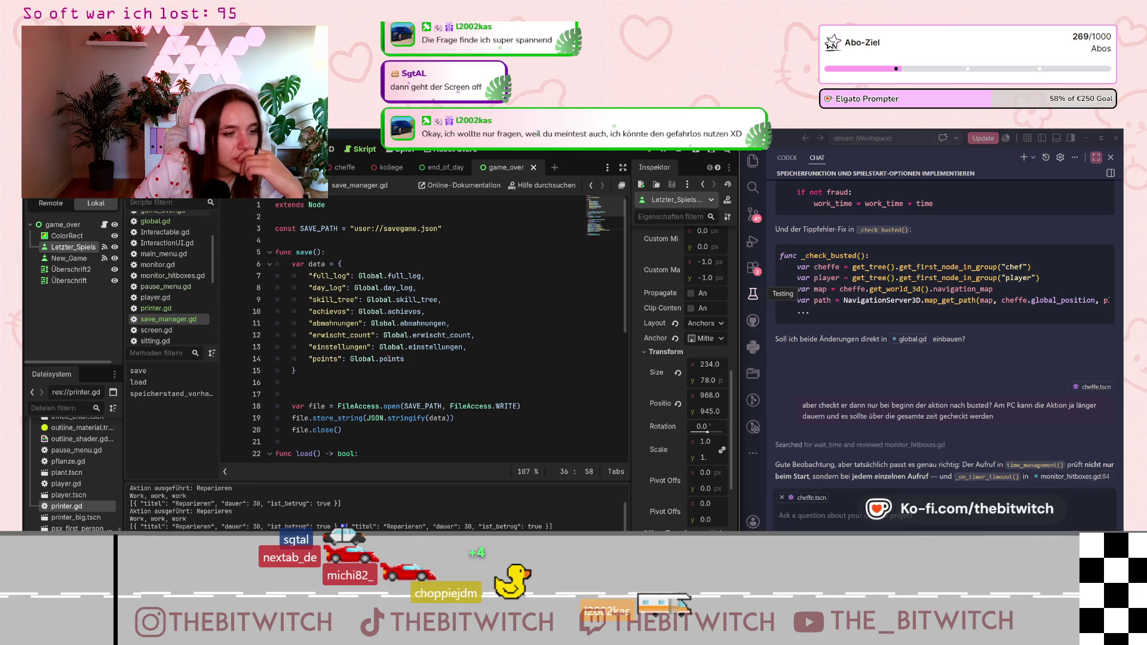
pyautogui.moveTo(395, 358)
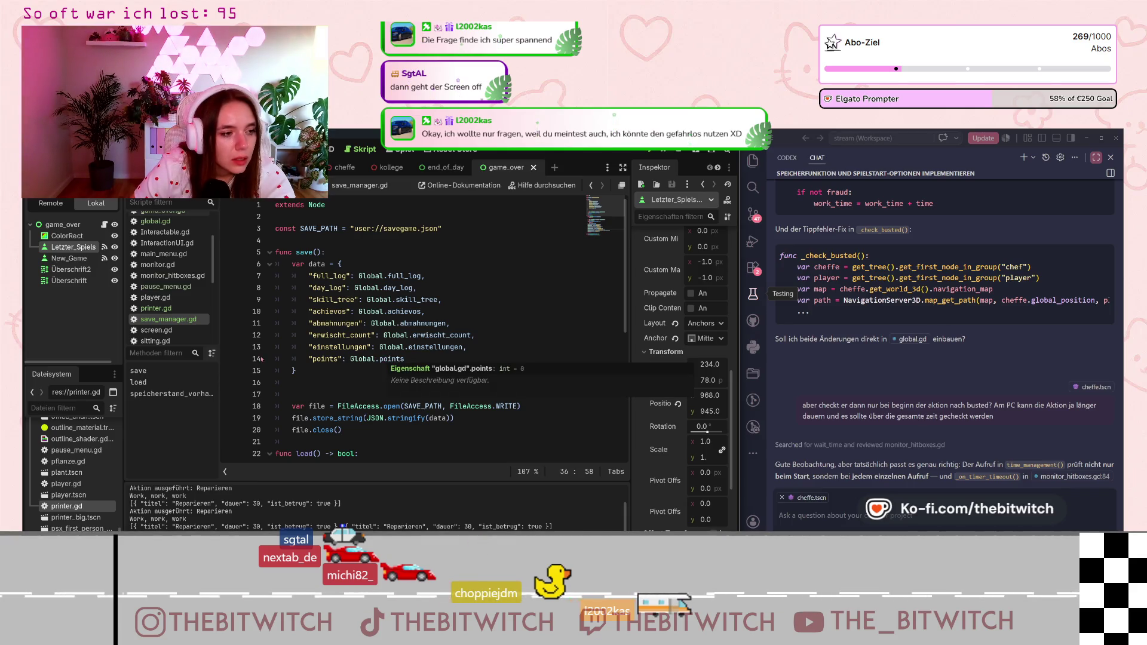
pyautogui.scroll(-7, 430, 245)
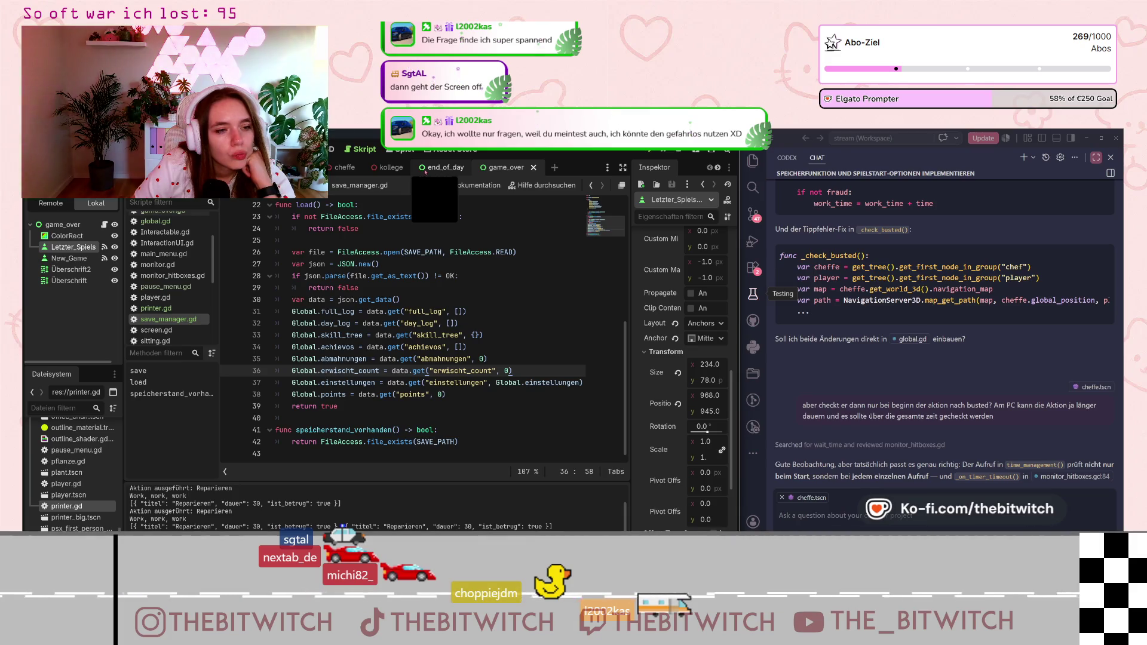
pyautogui.scroll(3, 160, 274)
pyautogui.click(155, 285)
# - Review reset lines 120–121 in global.gd, save the script, and run the game into a new playthrough
pyautogui.scroll(-6, 358, 359)
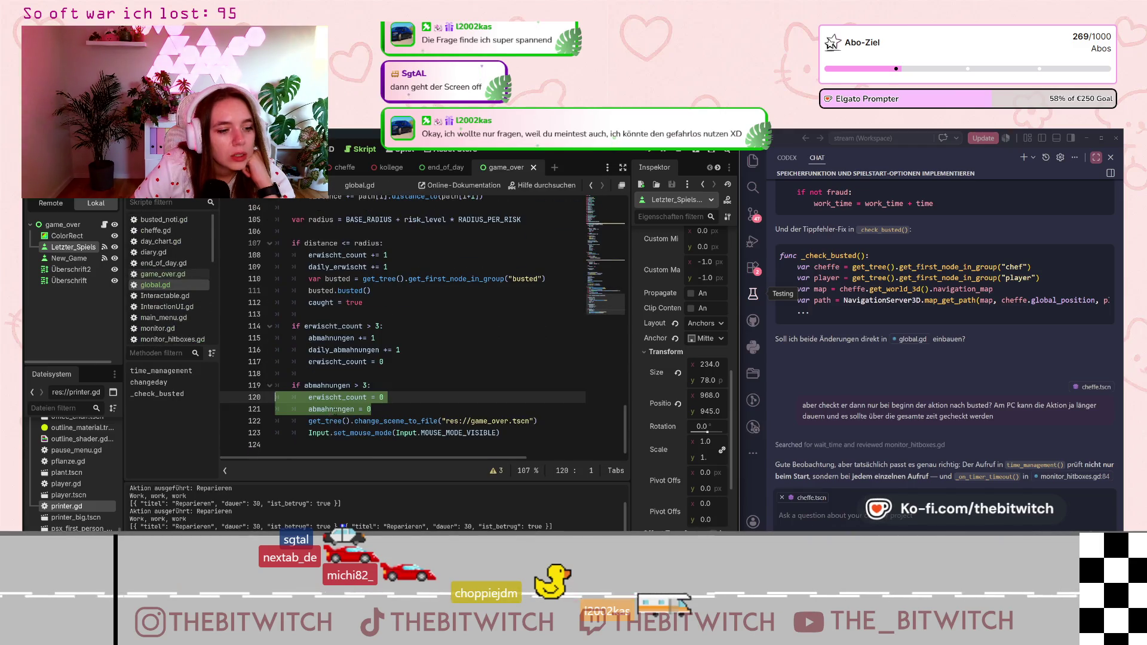
pyautogui.click(341, 408)
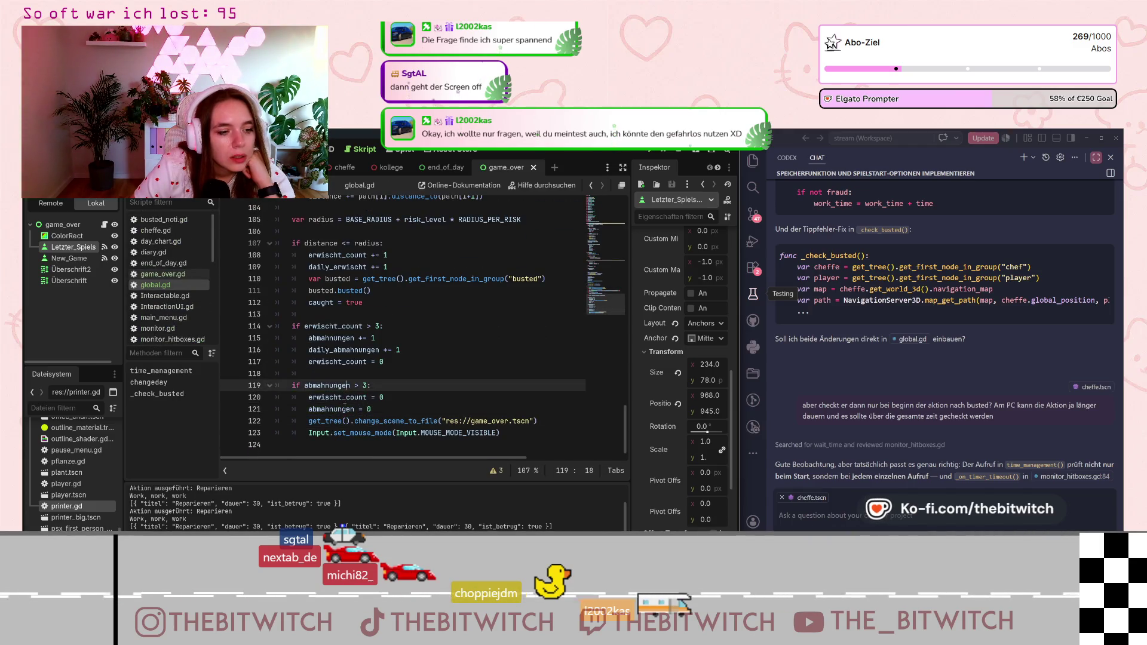
pyautogui.press('Right')
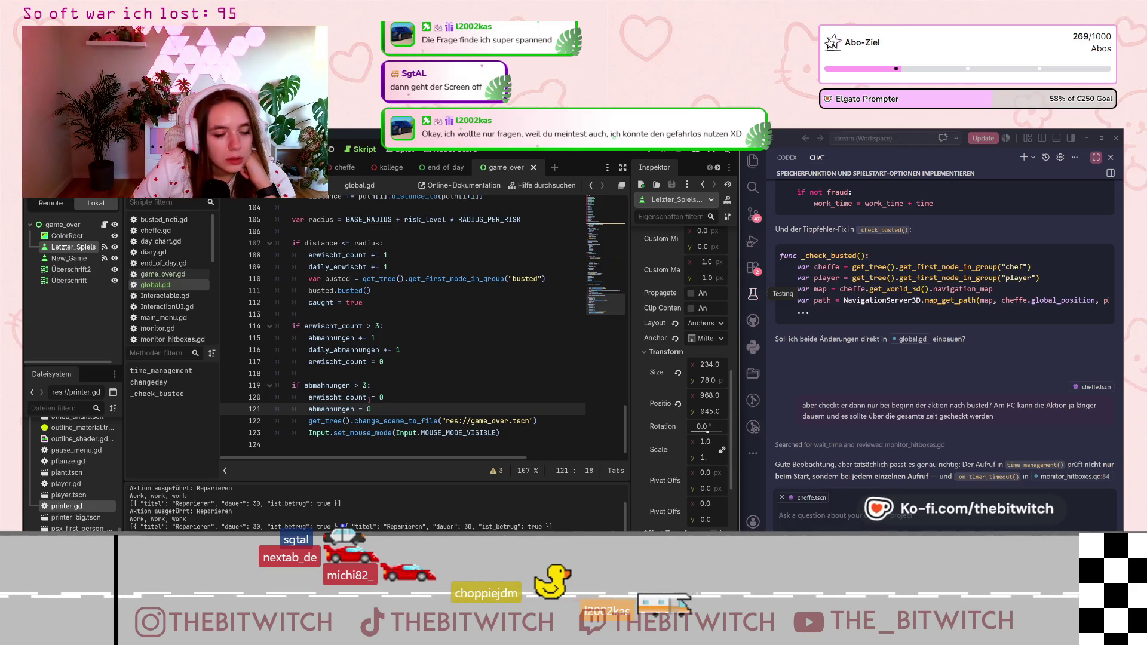
pyautogui.click(373, 397)
pyautogui.click(376, 411)
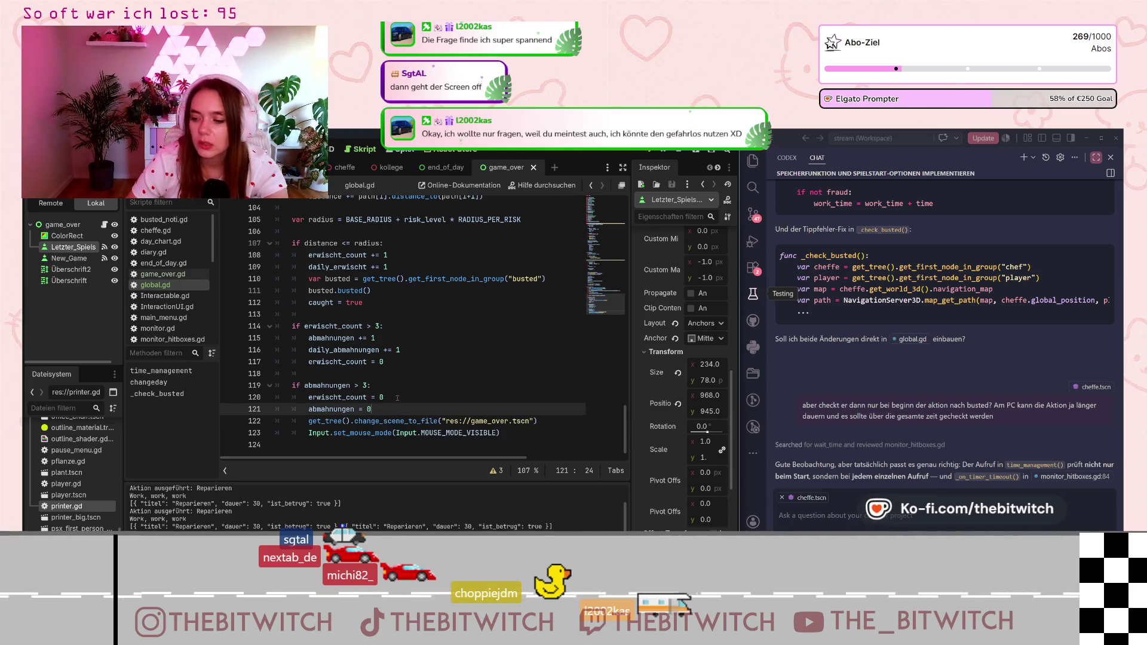
pyautogui.hotkey('ctrl', 's')
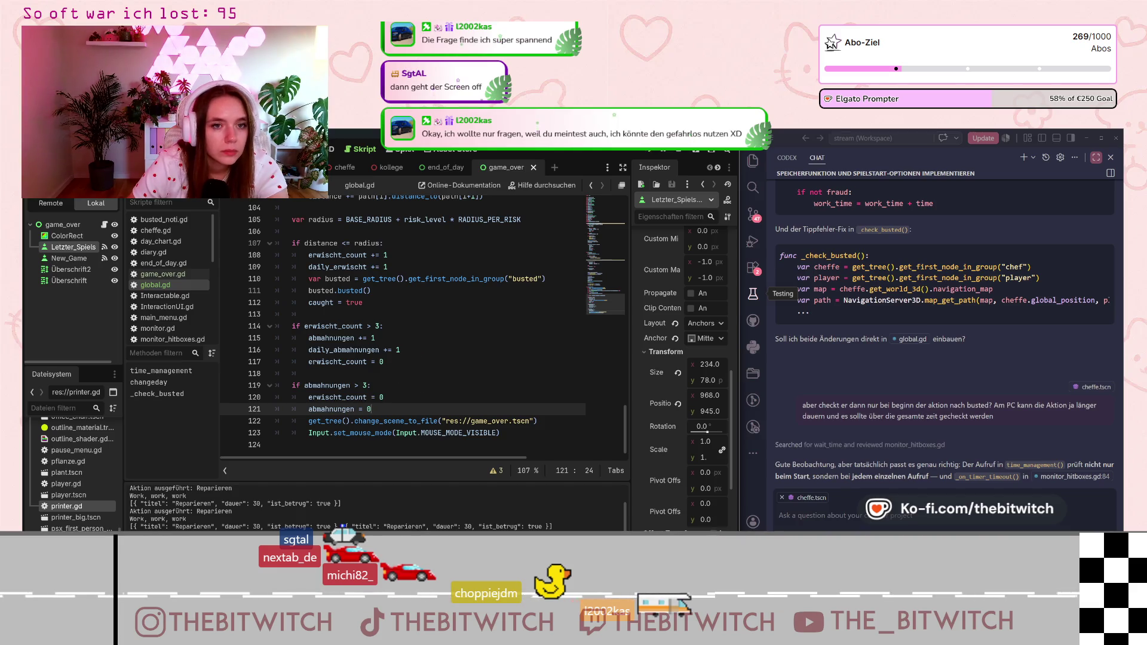
pyautogui.press('F5')
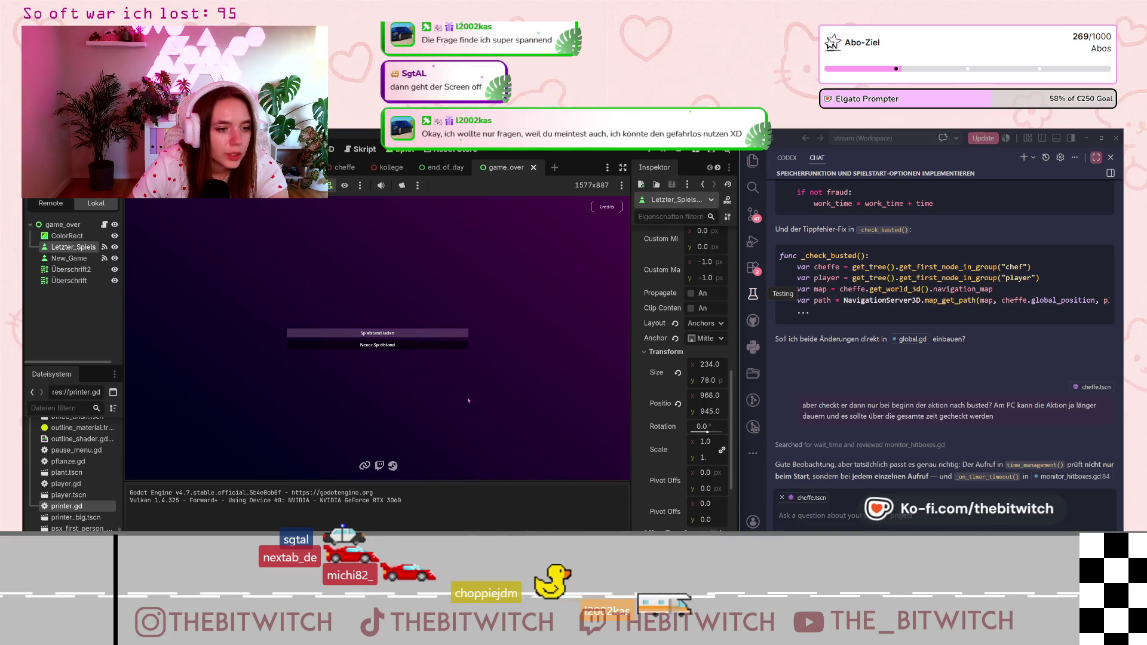
pyautogui.click(378, 344)
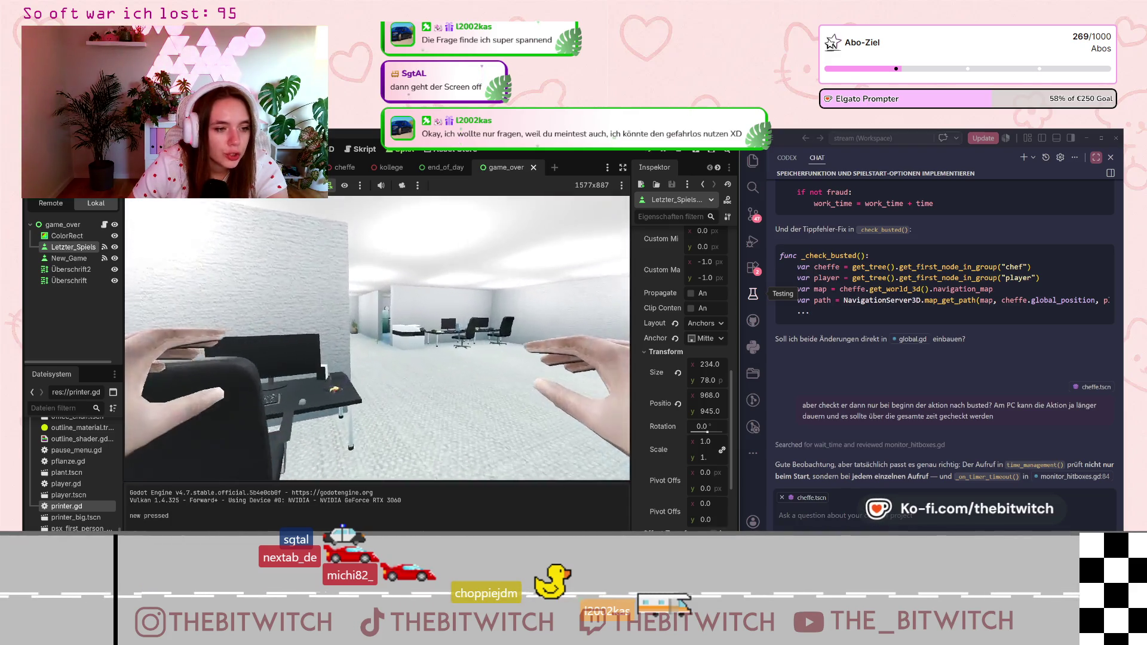
# - Walk to the printer, repair it three times, turn toward the boss, and pause with Esc
pyautogui.press('w')
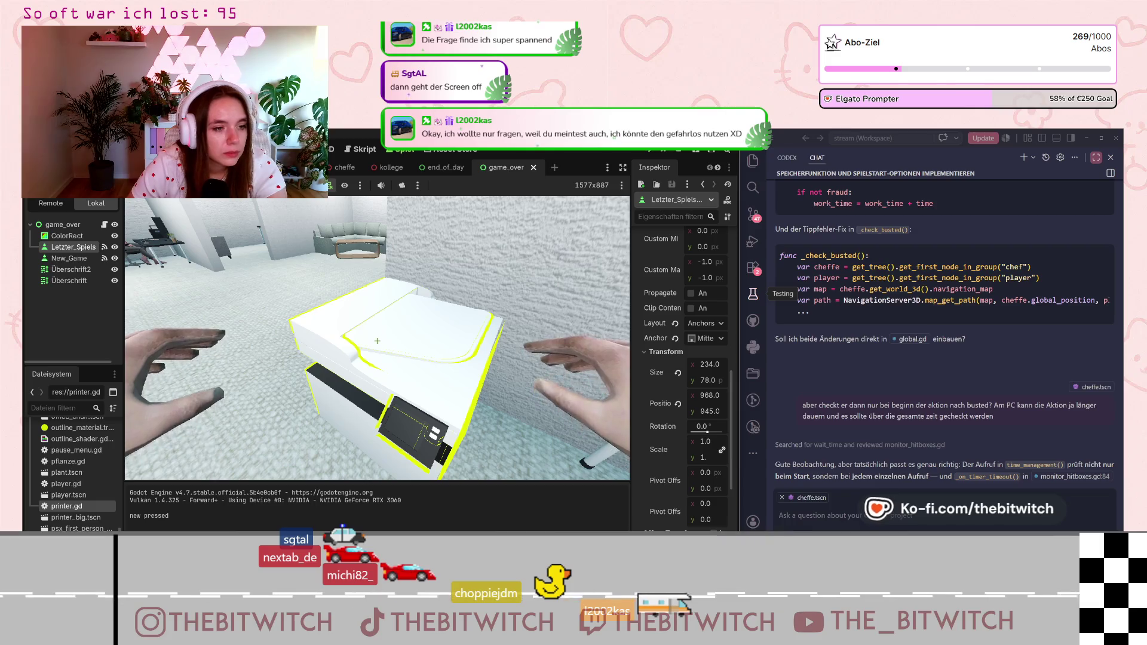
pyautogui.press('e')
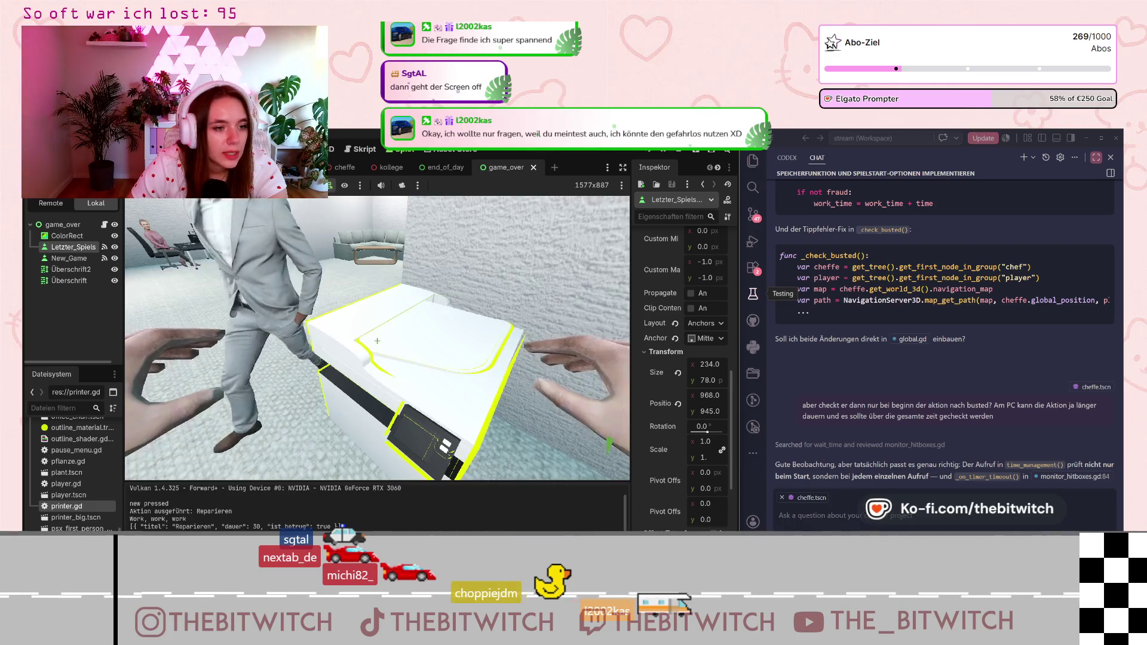
pyautogui.press('e')
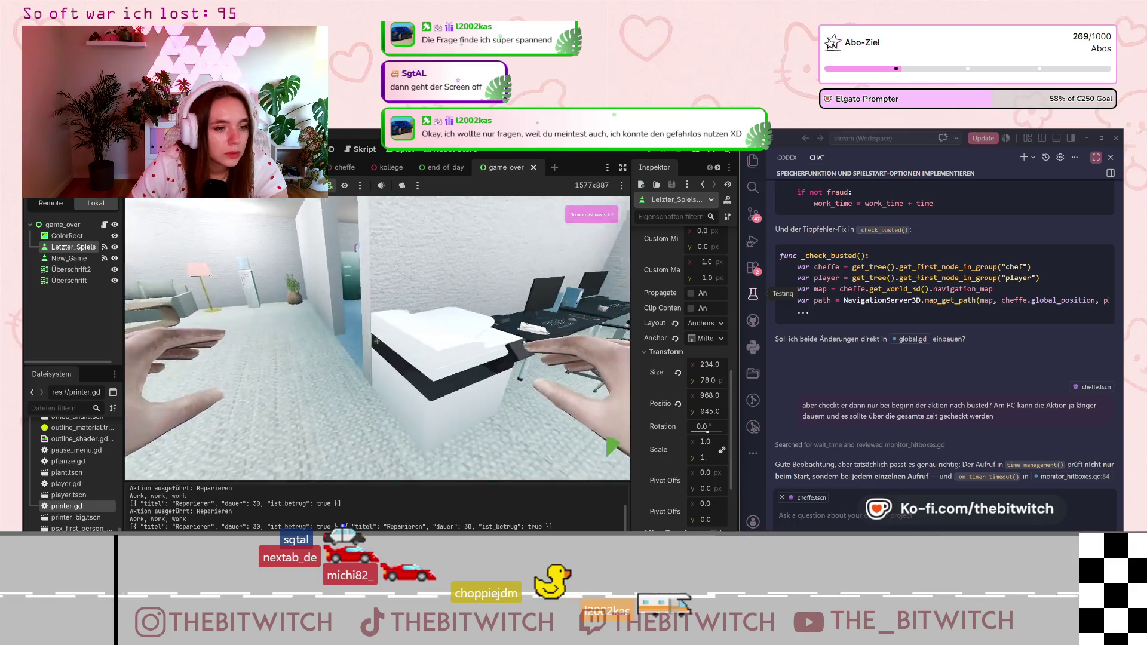
pyautogui.press('e')
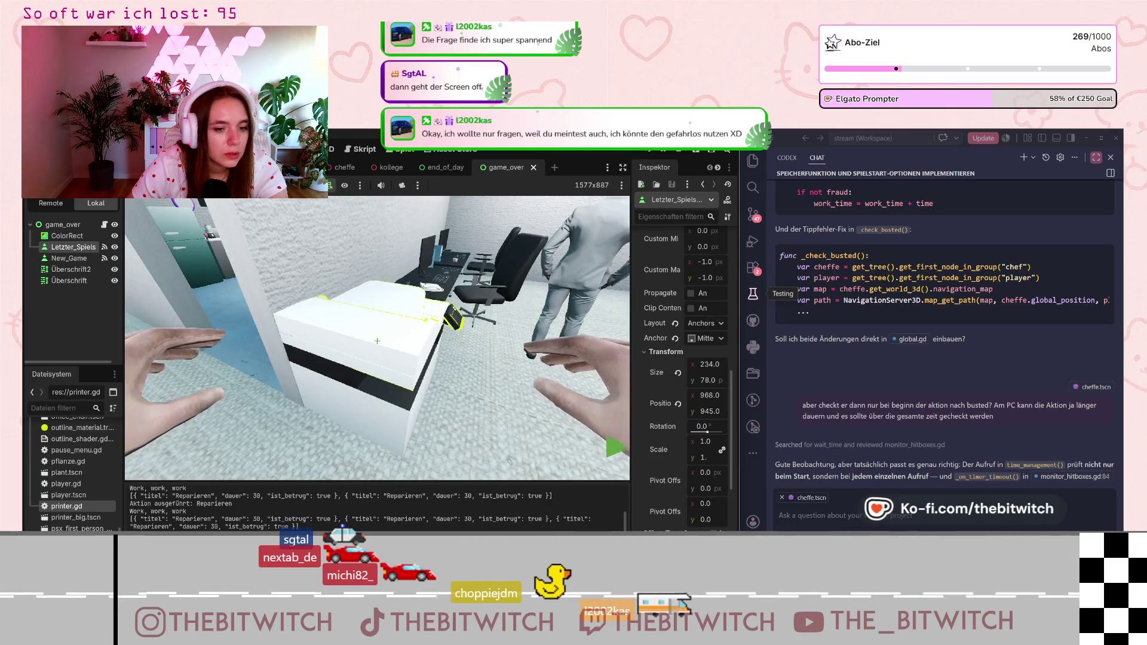
pyautogui.press('d')
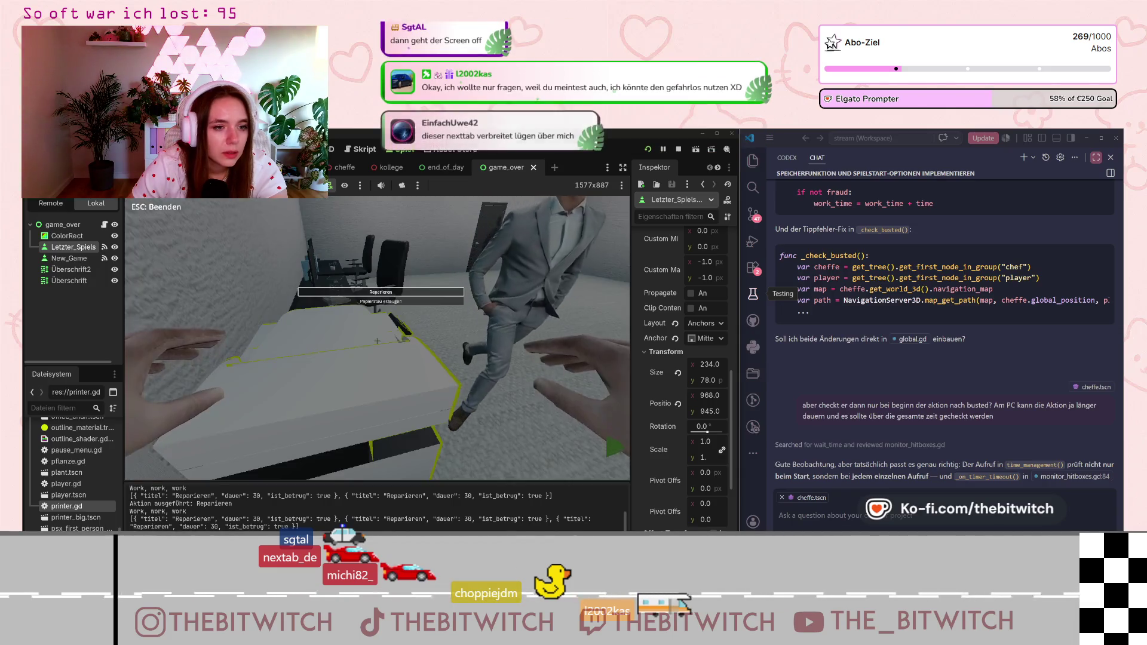
pyautogui.press('a')
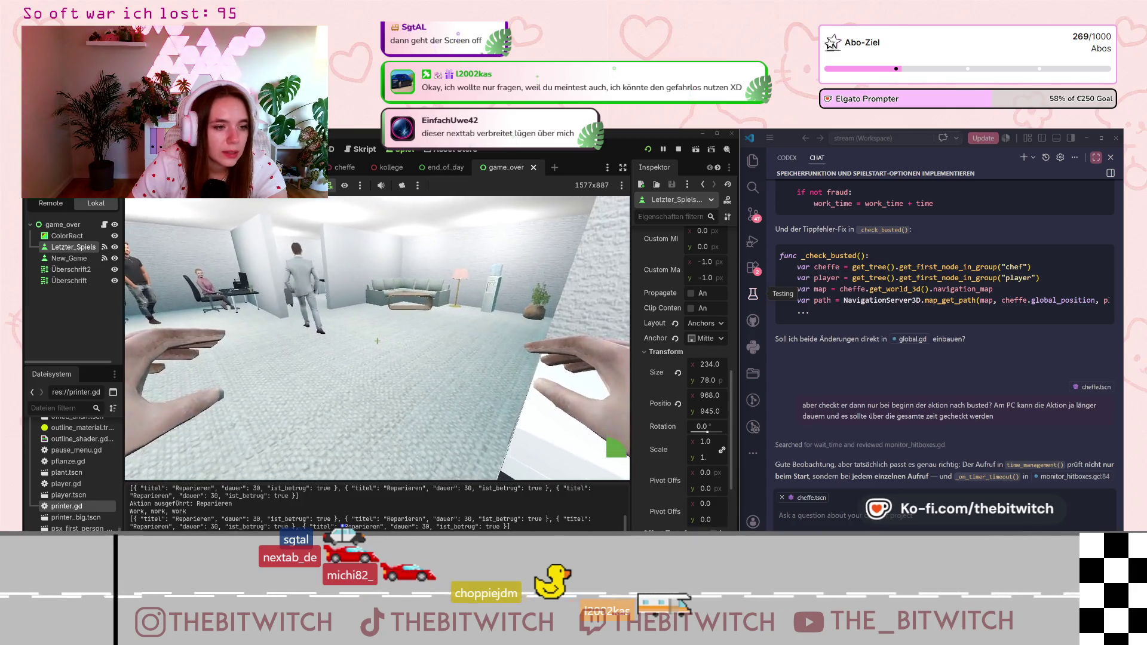
pyautogui.press('Escape')
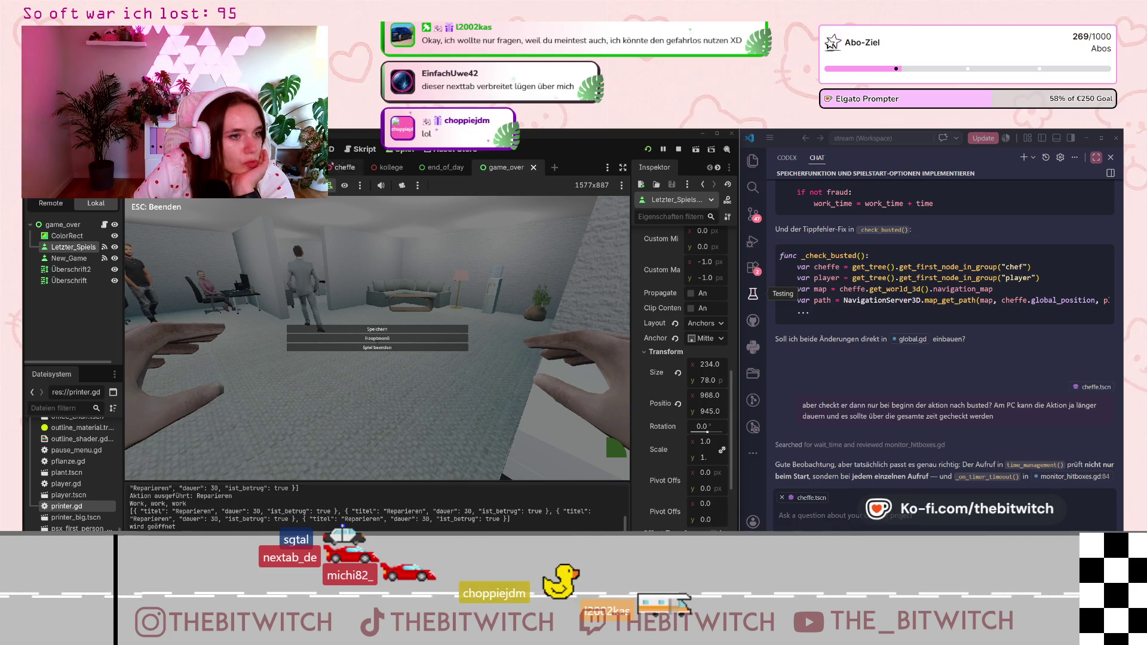
# - Scroll up global.gd to the time_management function and place the caret on line 35's fraud condition
pyautogui.click(353, 154)
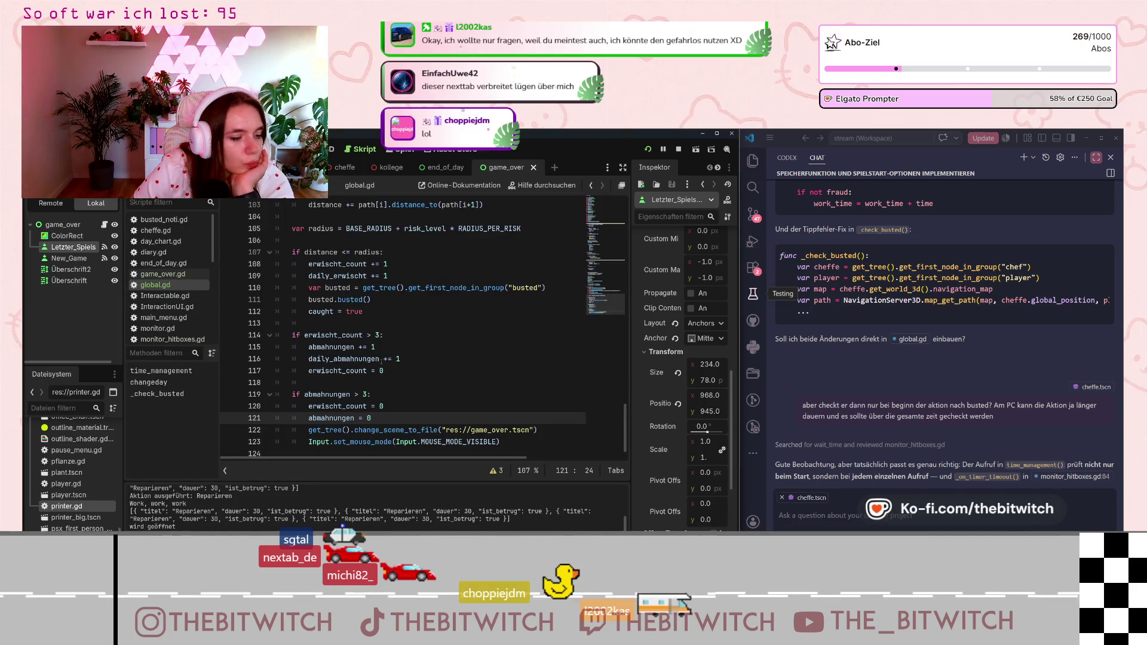
pyautogui.scroll(7, 382, 370)
pyautogui.scroll(3, 381, 358)
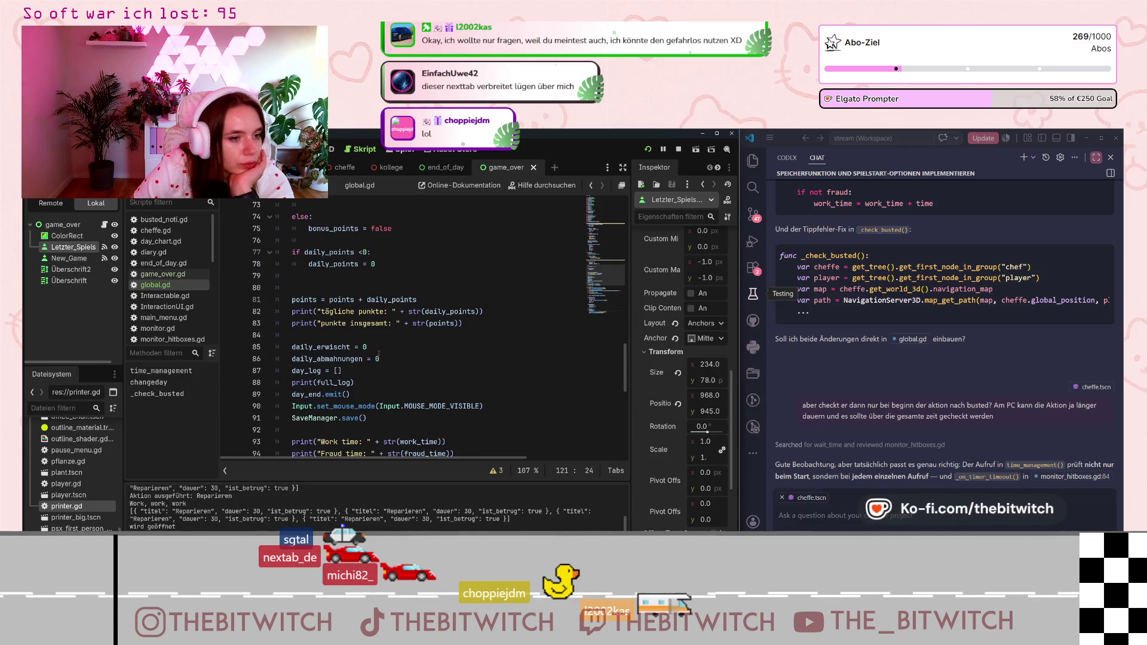
pyautogui.scroll(3, 378, 354)
pyautogui.scroll(2, 379, 353)
pyautogui.scroll(-1, 379, 353)
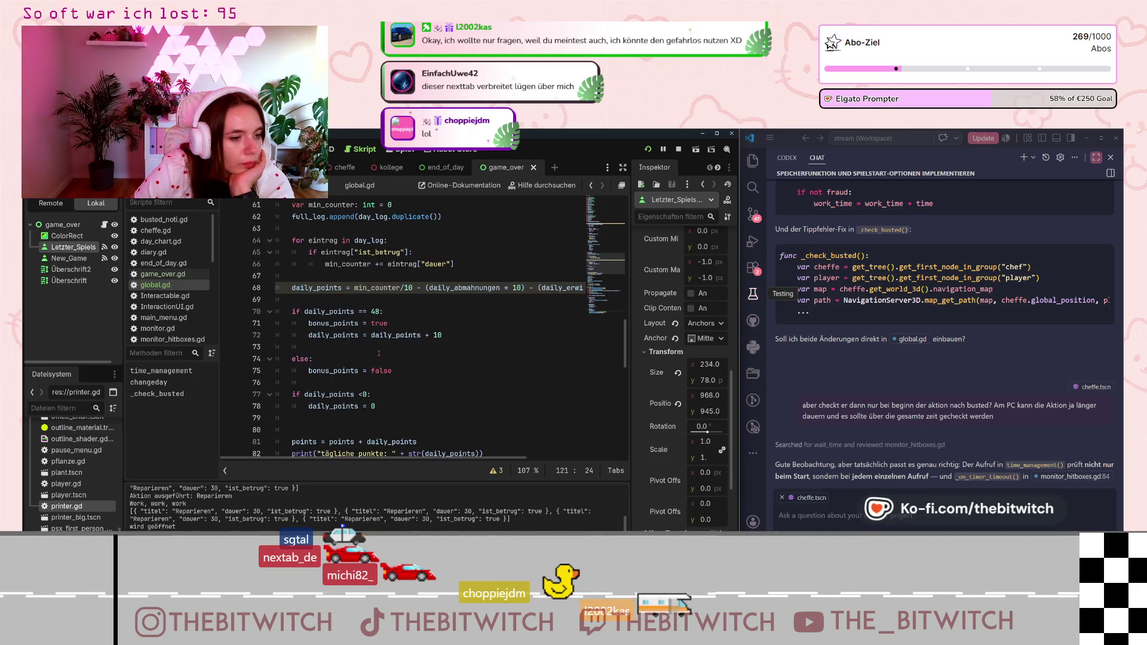
pyautogui.scroll(2, 379, 353)
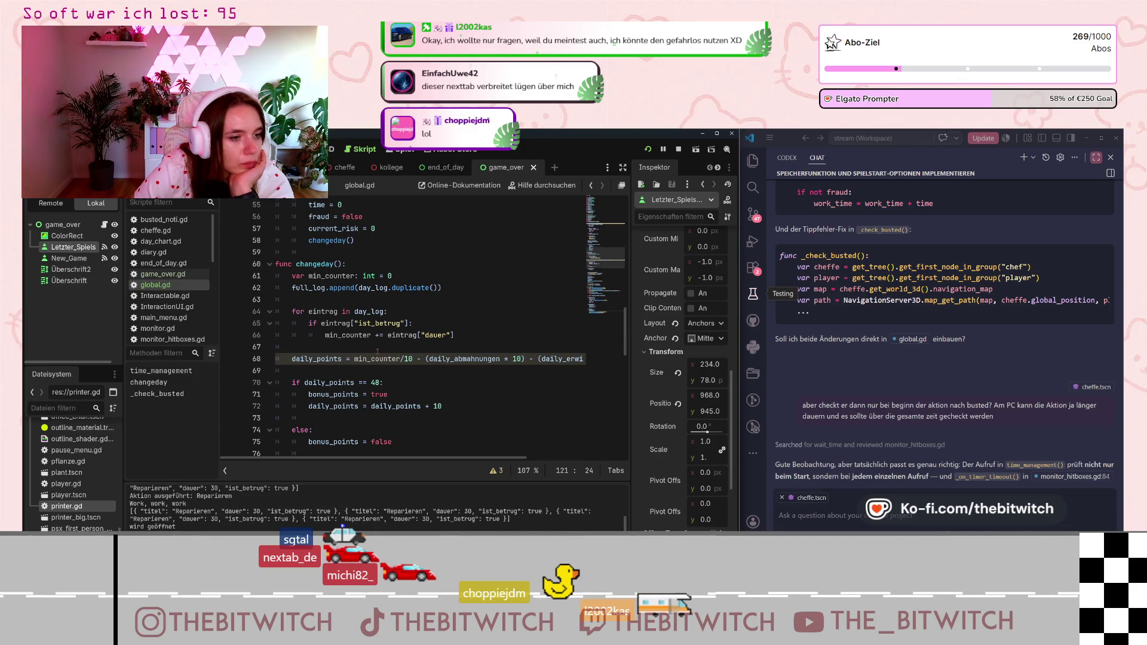
pyautogui.scroll(1, 379, 353)
pyautogui.scroll(5, 379, 355)
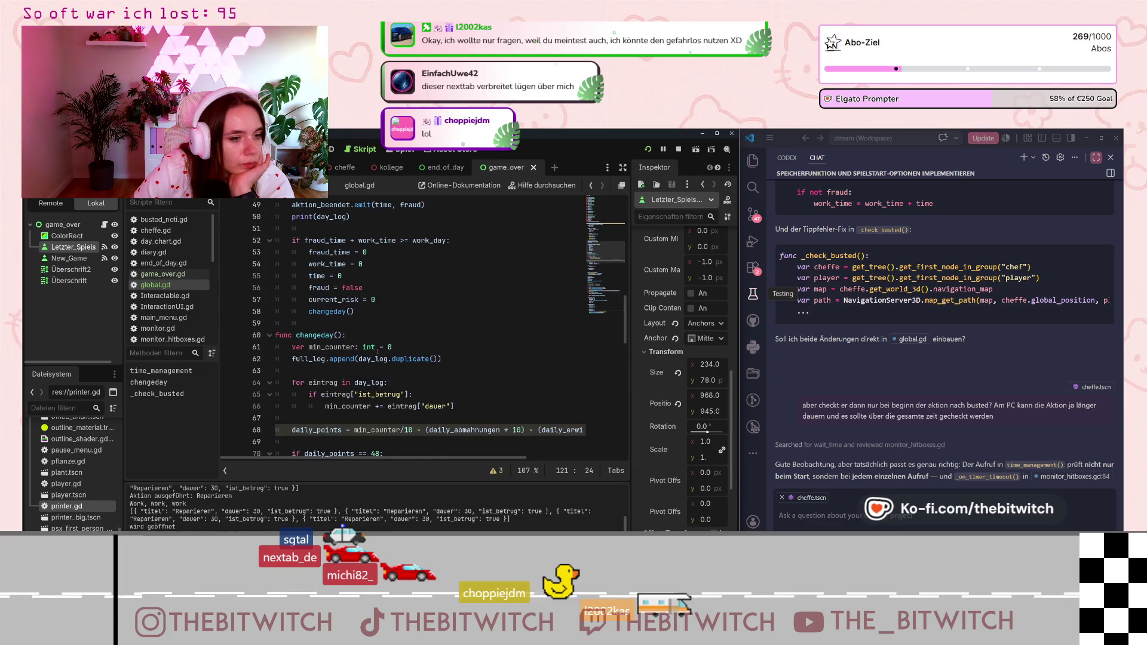
pyautogui.scroll(1, 377, 351)
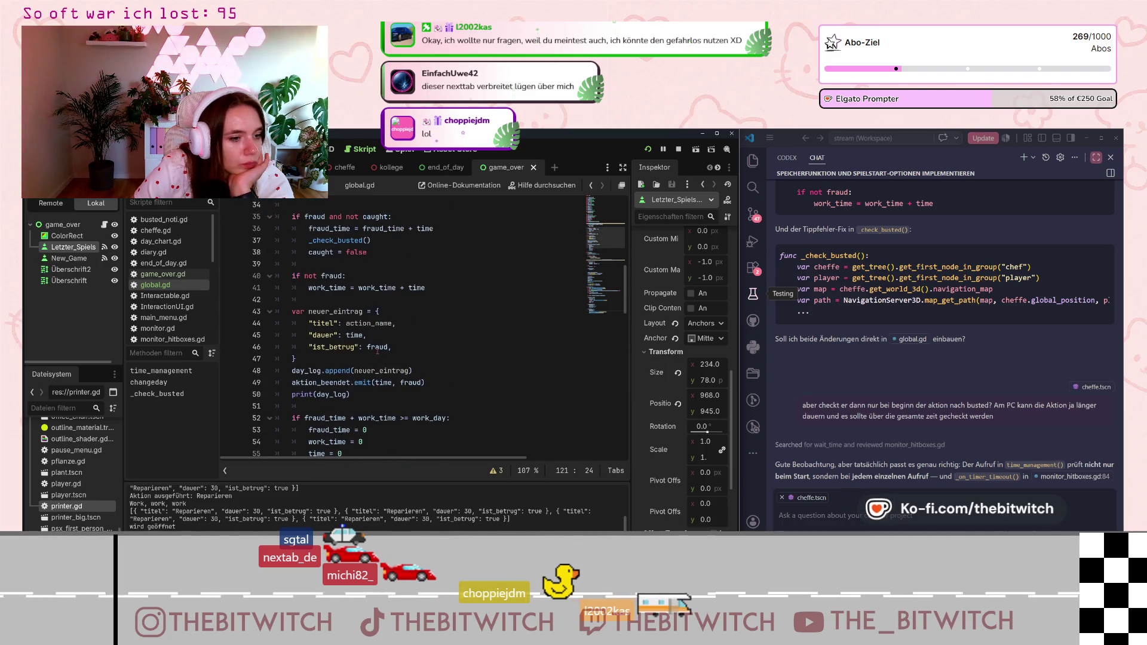
pyautogui.scroll(-2, 377, 351)
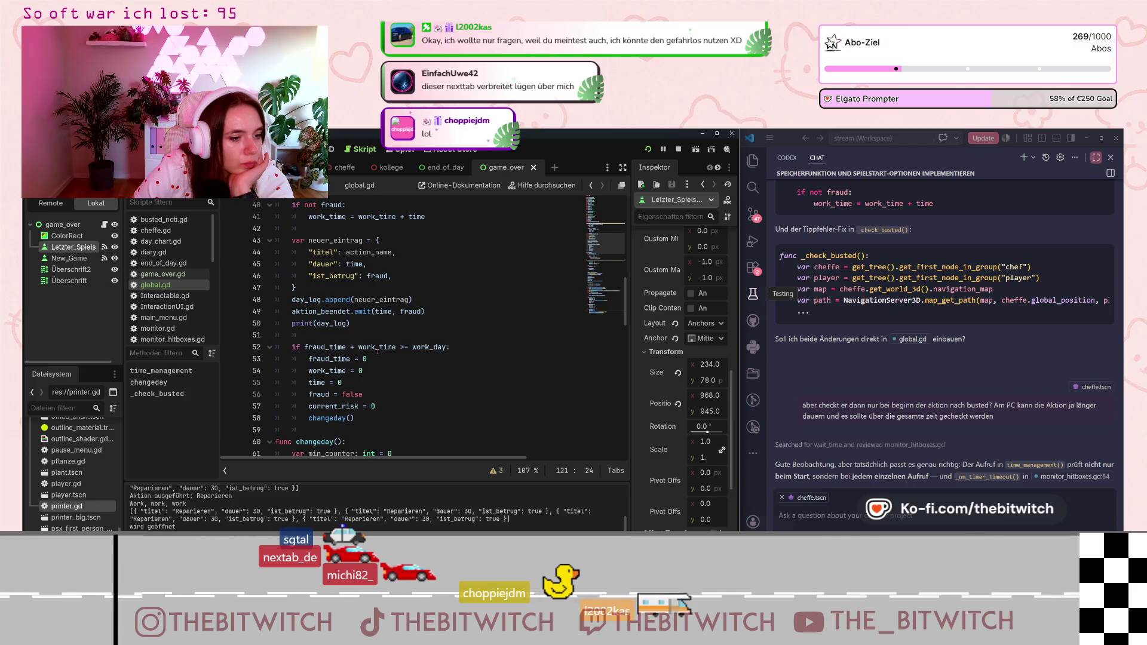
pyautogui.scroll(4, 377, 352)
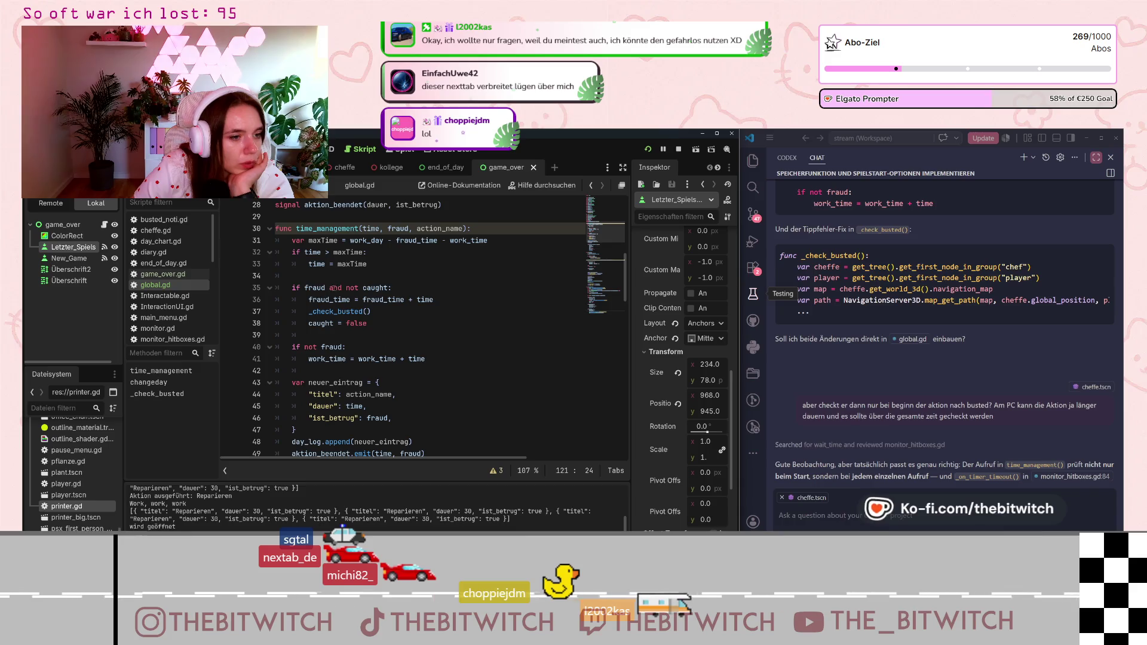
pyautogui.click(329, 287)
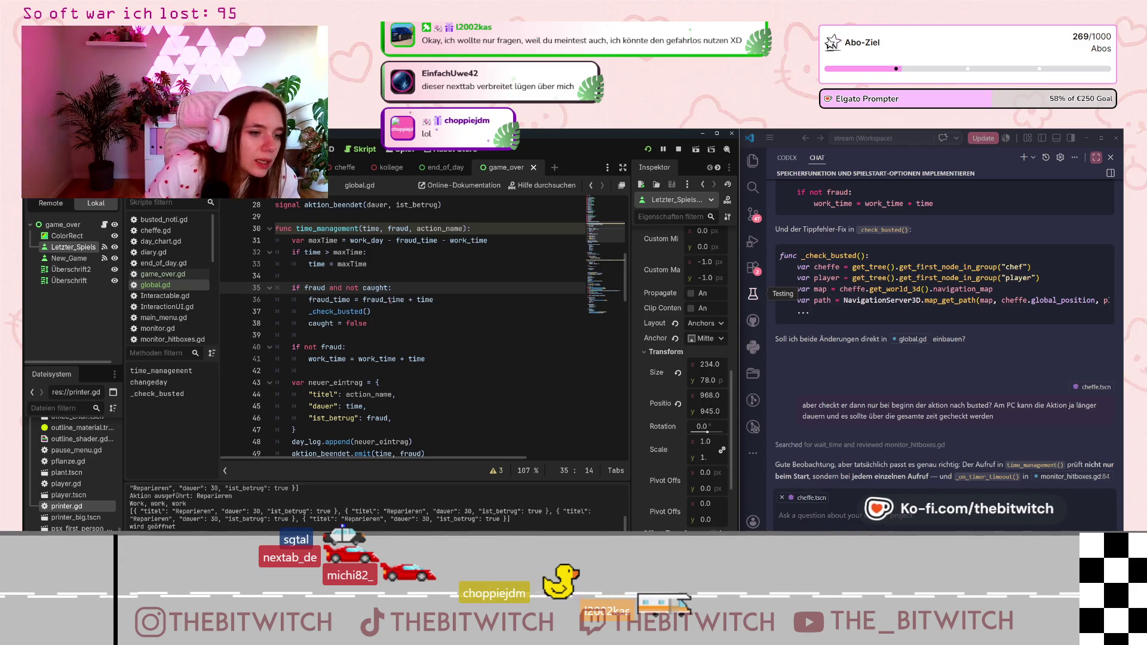
# - Cut 'and not caught' from line 35 so it reads 'if fraud:', and move _check_busted() directly beneath it
pyautogui.moveTo(388, 288); pyautogui.dragTo(329, 291)
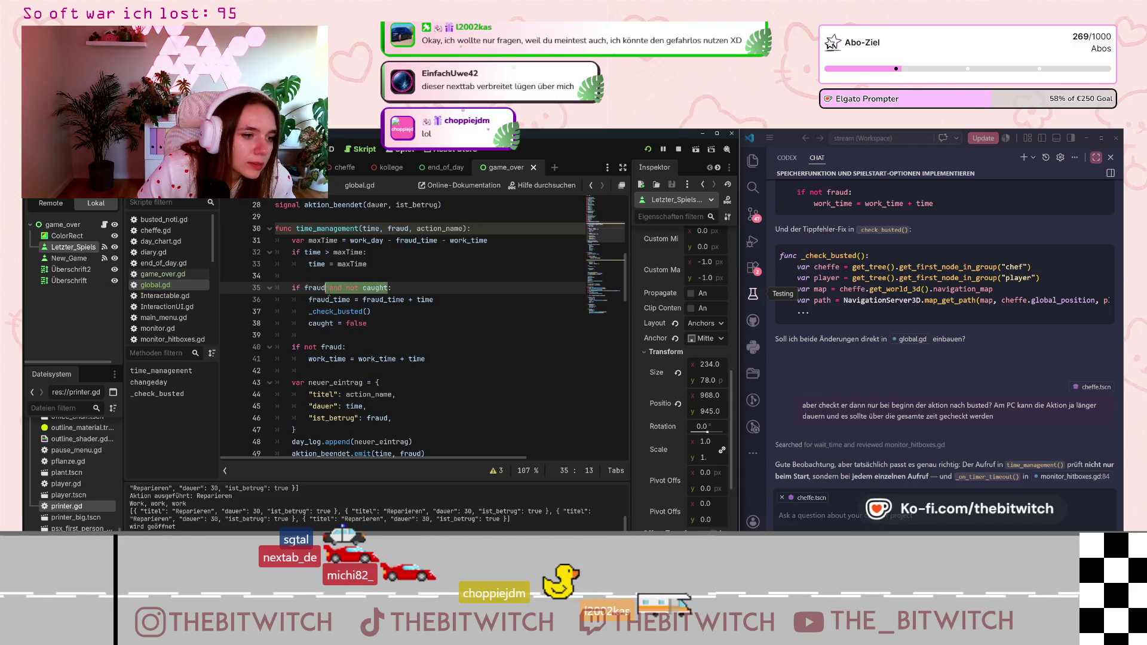
pyautogui.press('BackSpace')
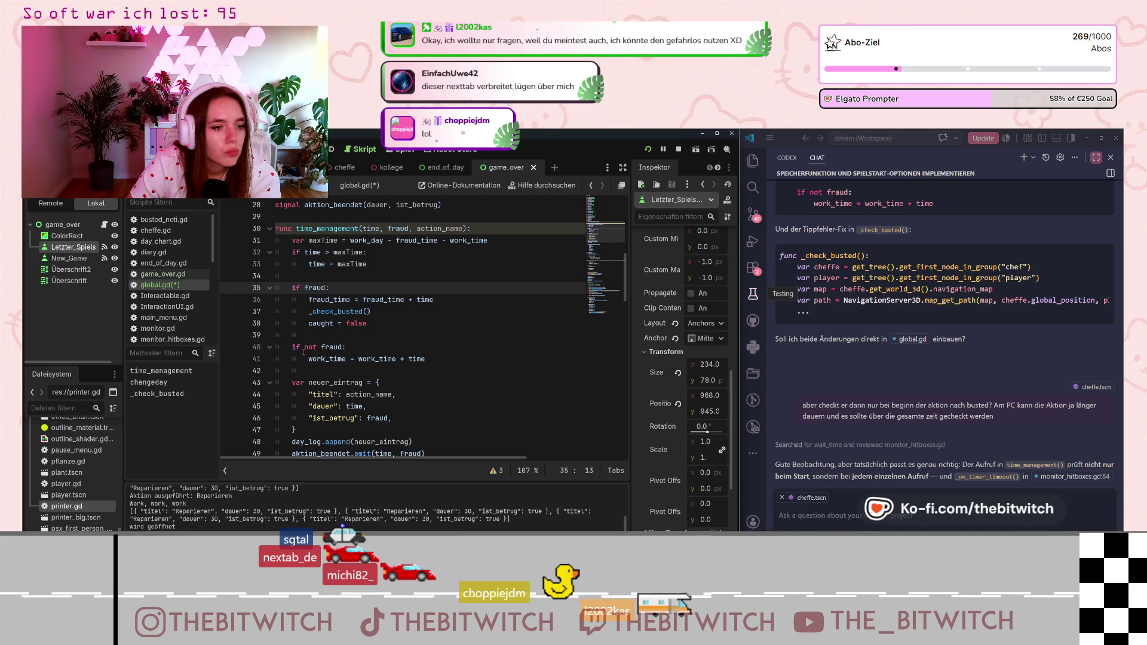
pyautogui.moveTo(371, 311); pyautogui.dragTo(307, 312)
pyautogui.hotkey('ctrl', 'c')
pyautogui.press('BackSpace')
pyautogui.press('BackSpace')
pyautogui.press('BackSpace')
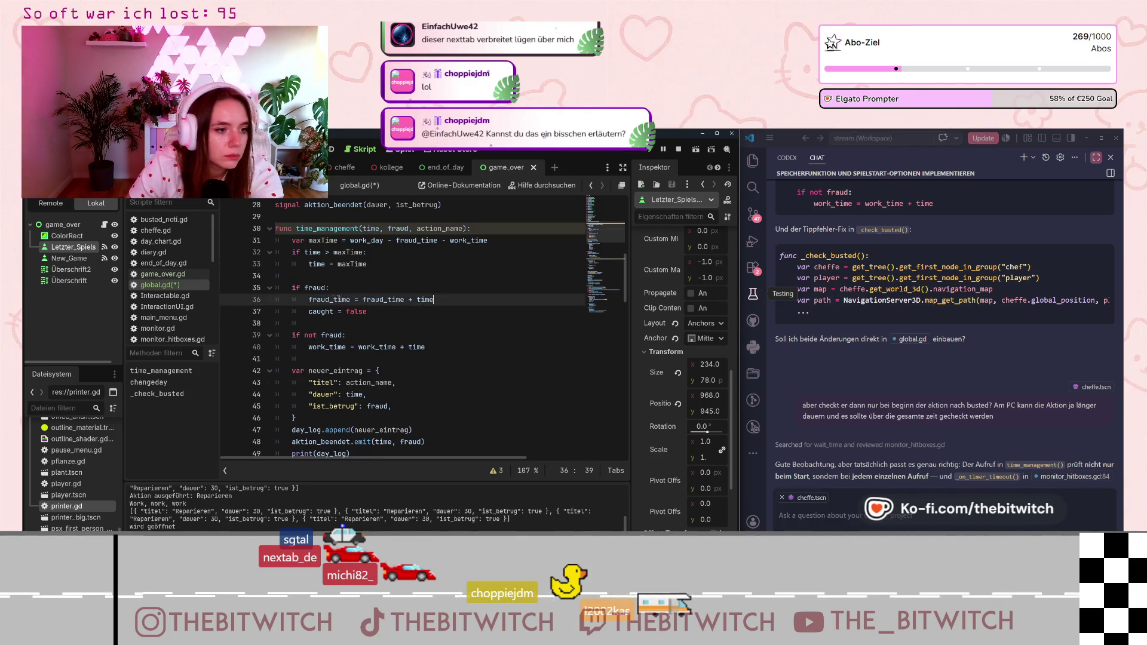
pyautogui.hotkey('alt', 'Up')
pyautogui.press('Tab')
pyautogui.press('Tab')
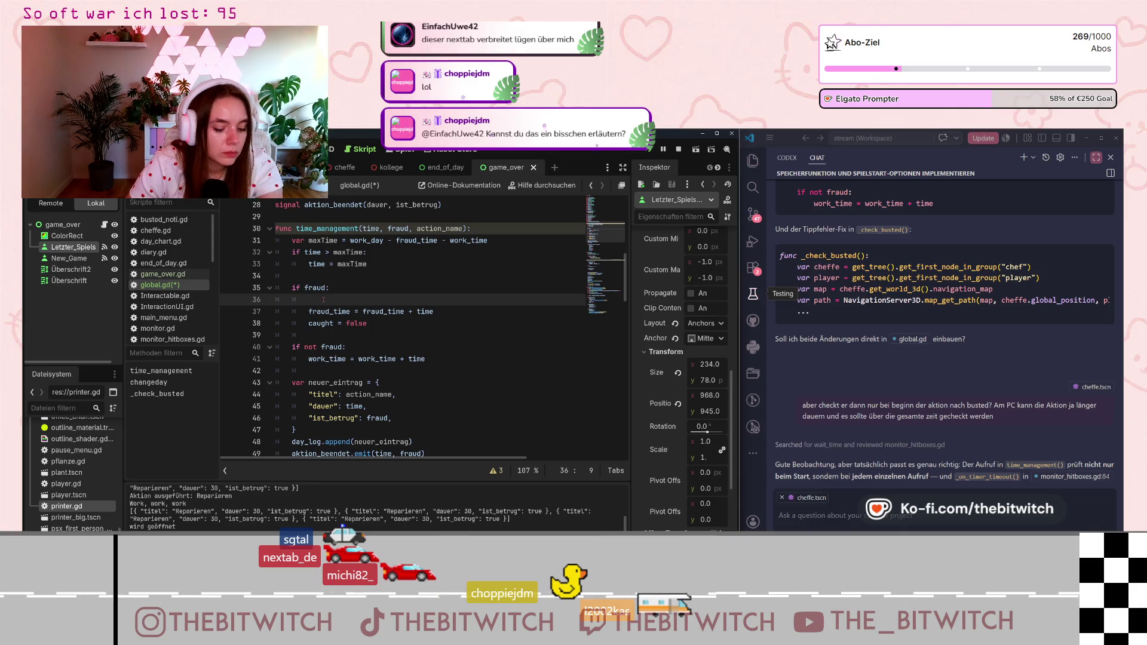
pyautogui.hotkey('ctrl', 'v')
pyautogui.press('Return')
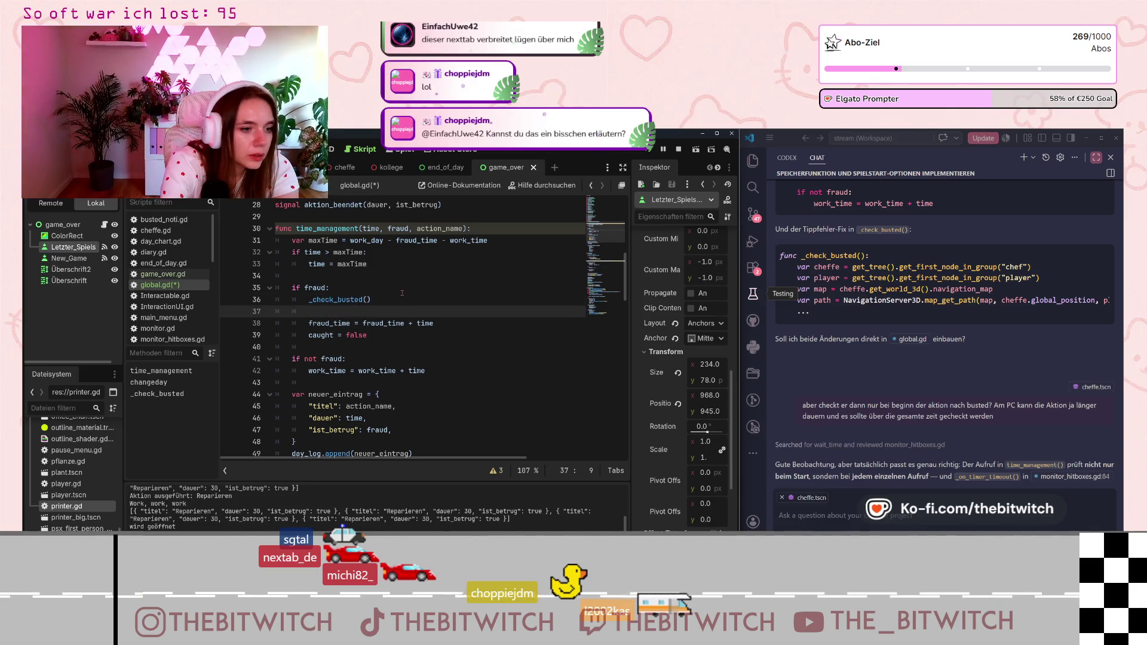
# - Add 'if not caught:' and indent the fraud_time update underneath it
pyautogui.write('if ')
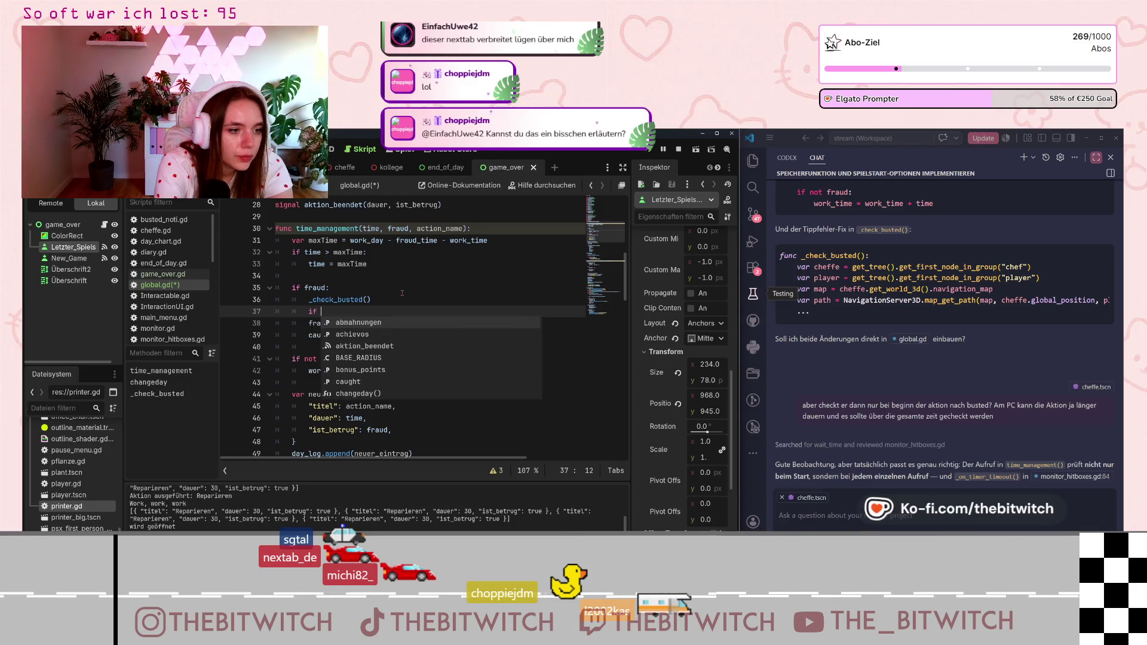
pyautogui.write('c')
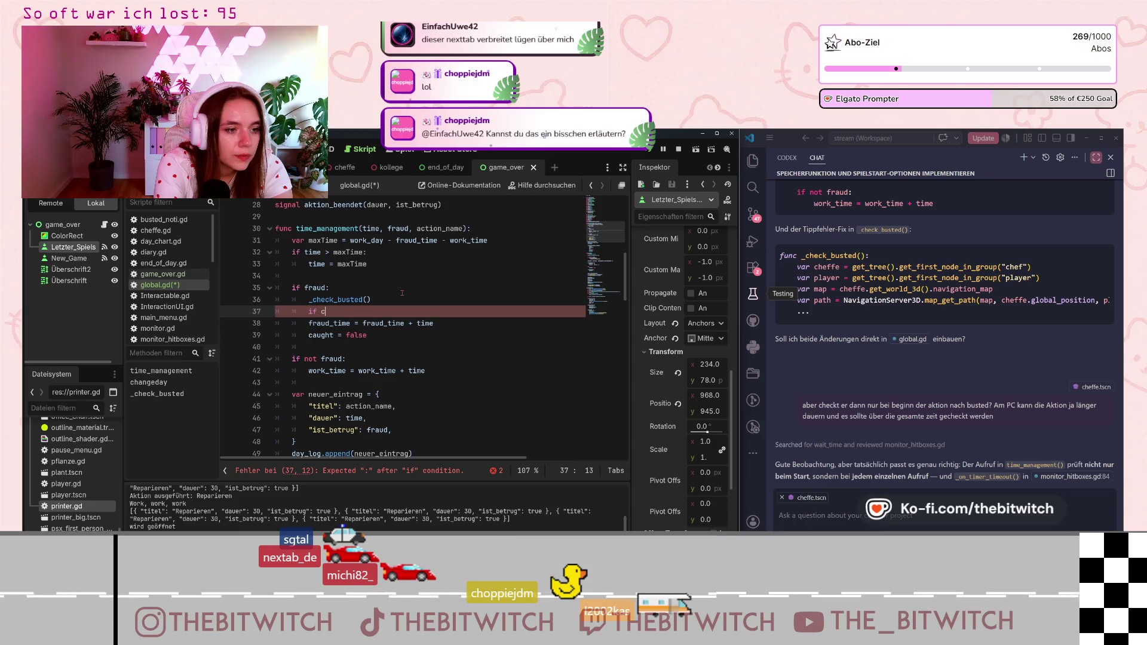
pyautogui.write('augthnot ')
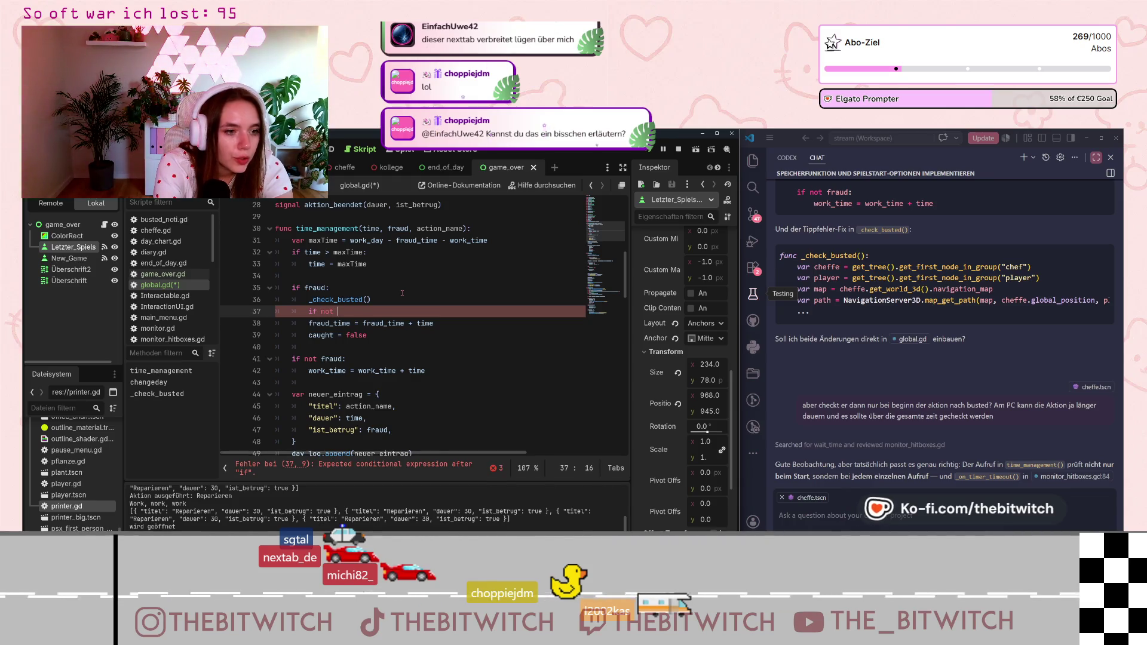
pyautogui.write('caug')
pyautogui.press('BackSpace')
pyautogui.press('BackSpace')
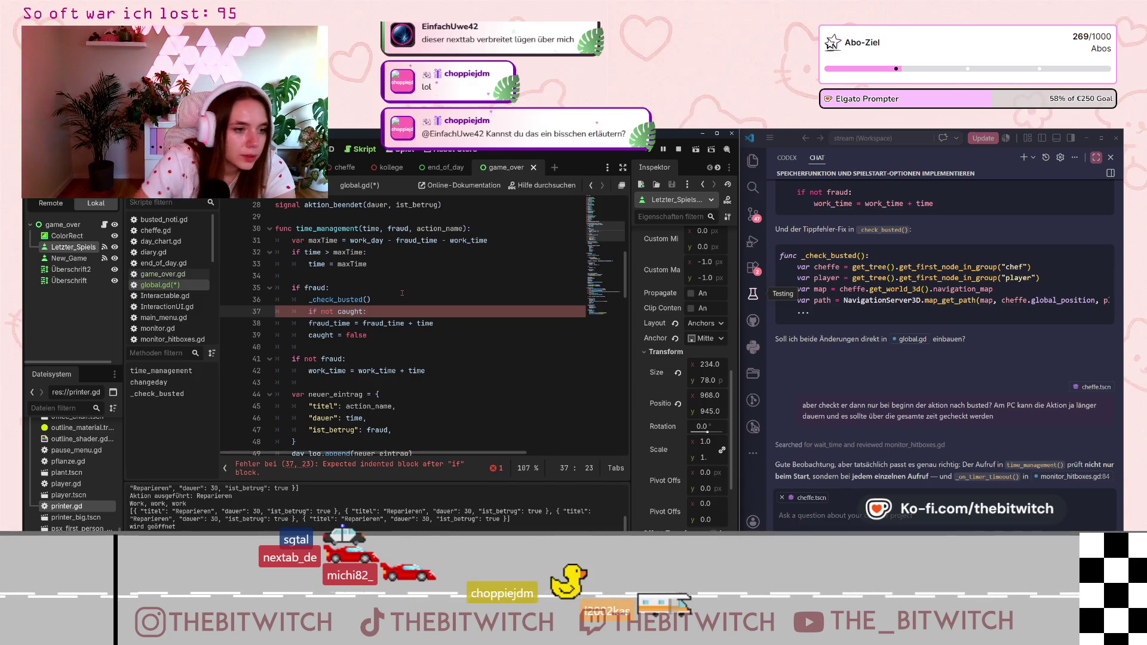
pyautogui.click(310, 323)
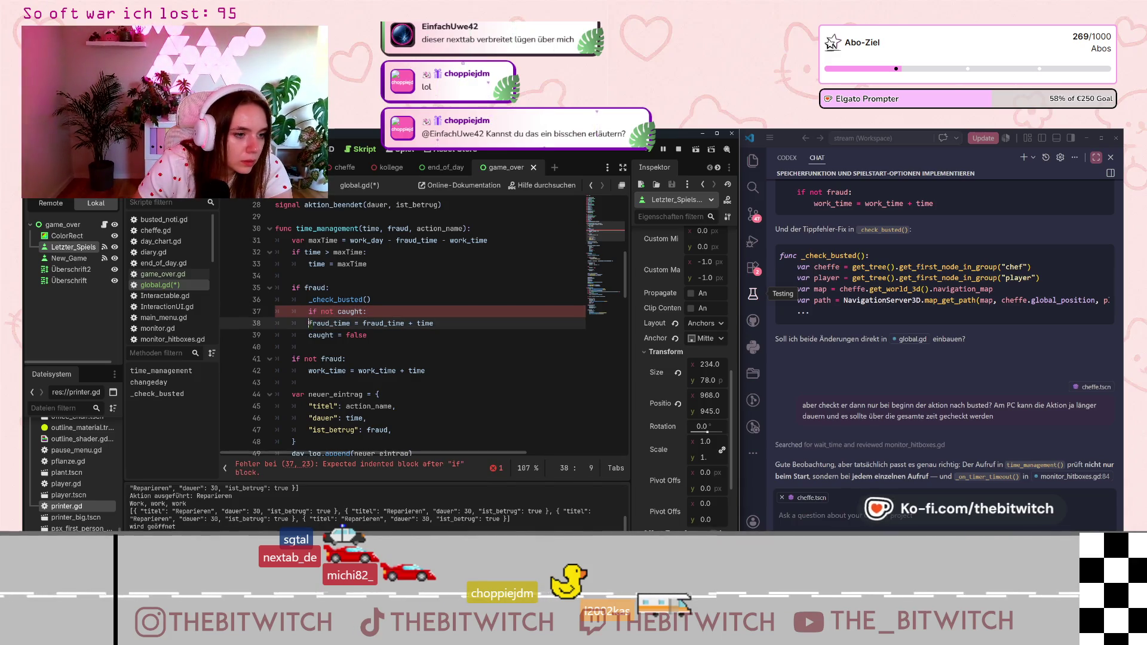
pyautogui.moveTo(310, 323); pyautogui.dragTo(394, 336)
pyautogui.press('Tab')
pyautogui.click(398, 338)
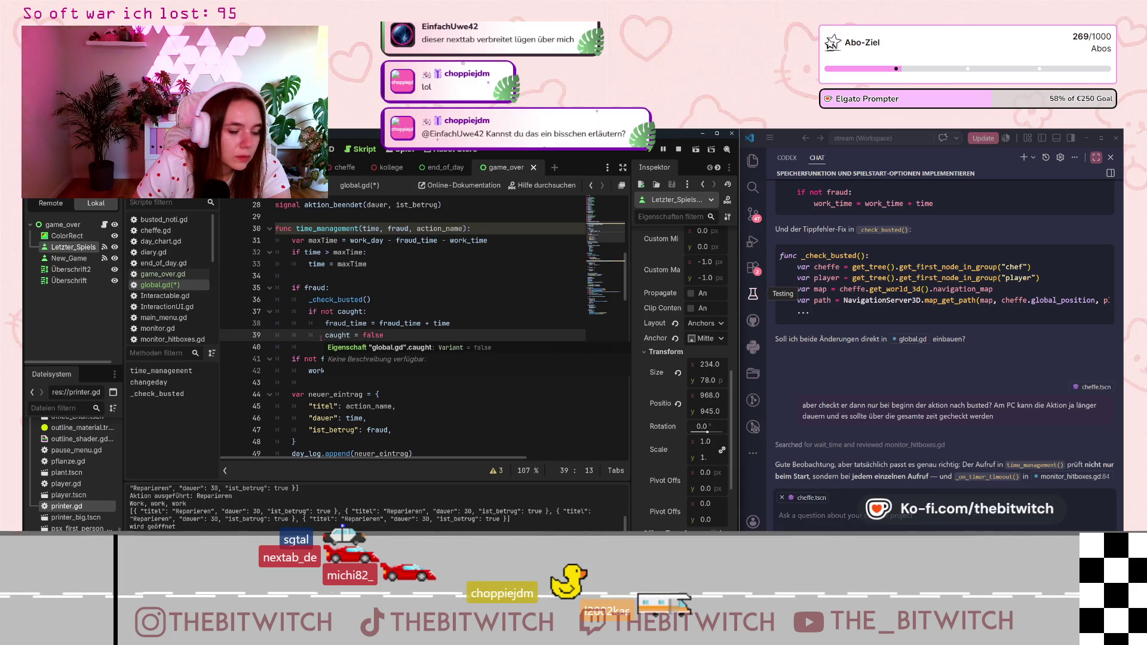
# - Add an 'else:' branch with 'caught = false' indented beneath it
pyautogui.press('BackSpace')
pyautogui.press('Return')
pyautogui.press('Up')
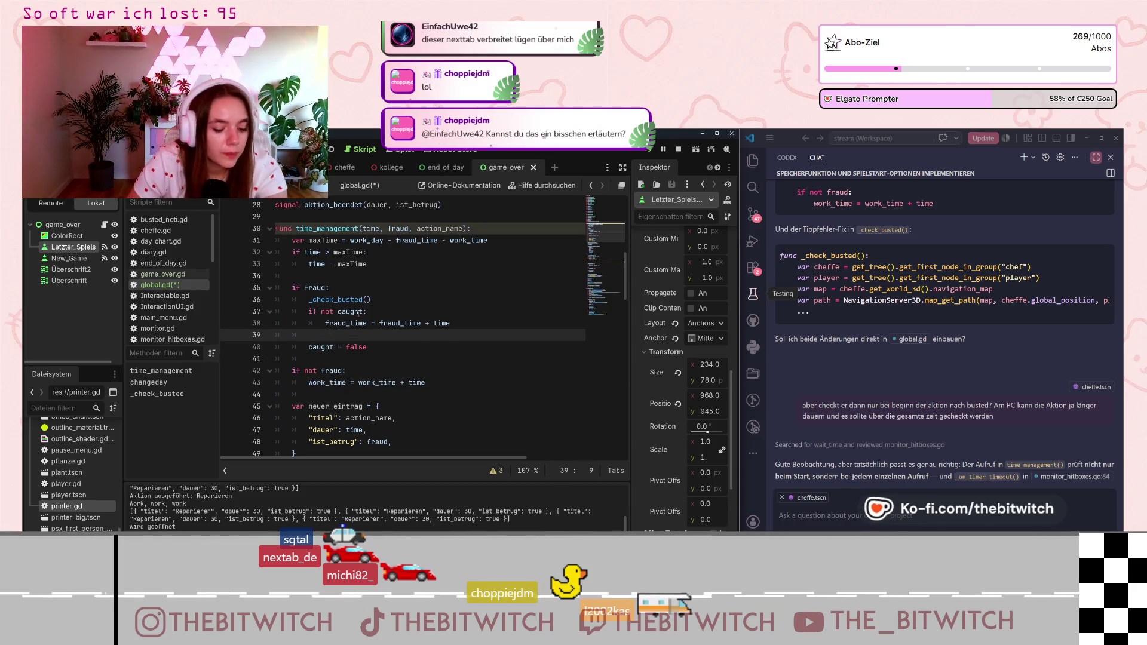
pyautogui.write('else:')
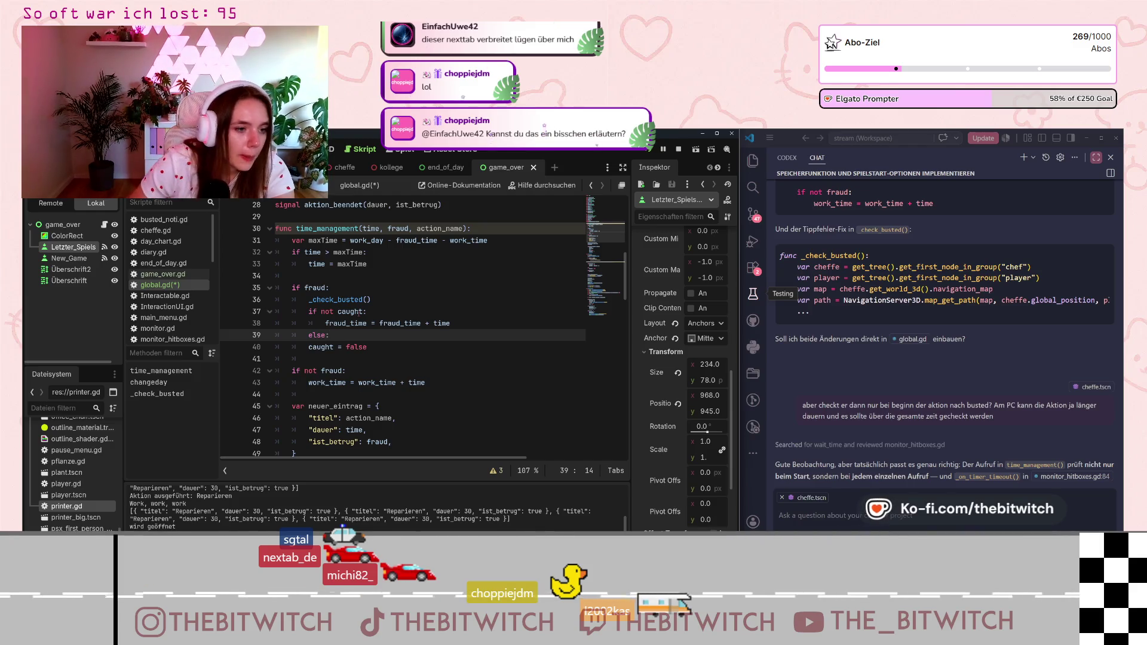
pyautogui.press('Down')
pyautogui.press('Home')
pyautogui.press('Tab')
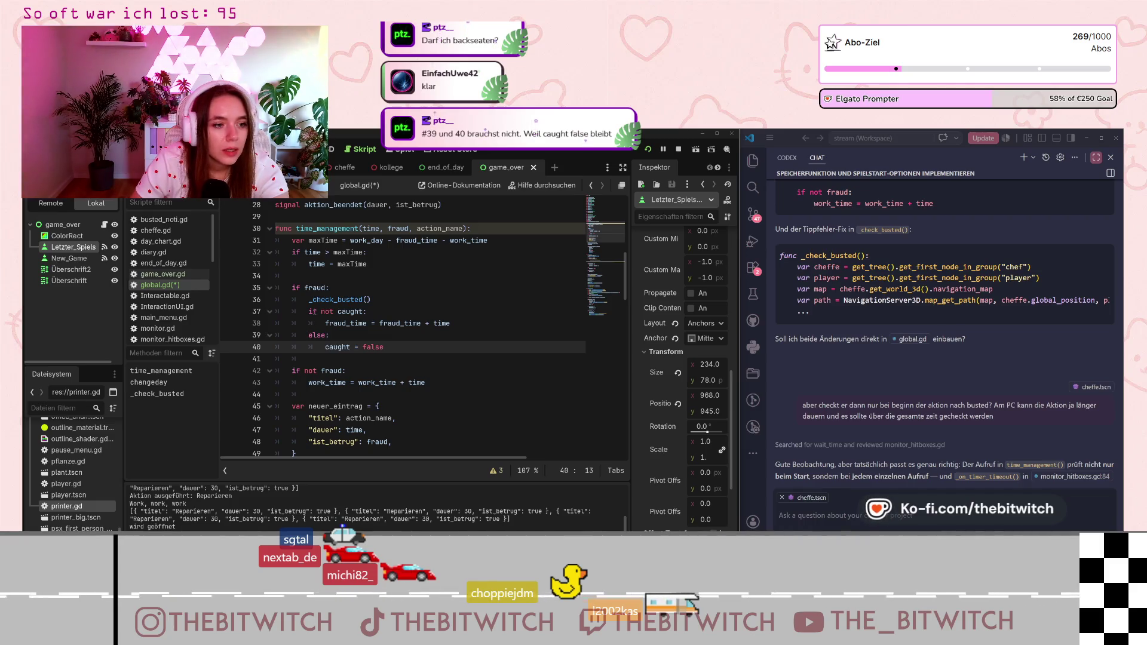
# - Fix the misspelled _check_bustcd on line 36 to _check_busted
pyautogui.moveTo(308, 311); pyautogui.dragTo(359, 311)
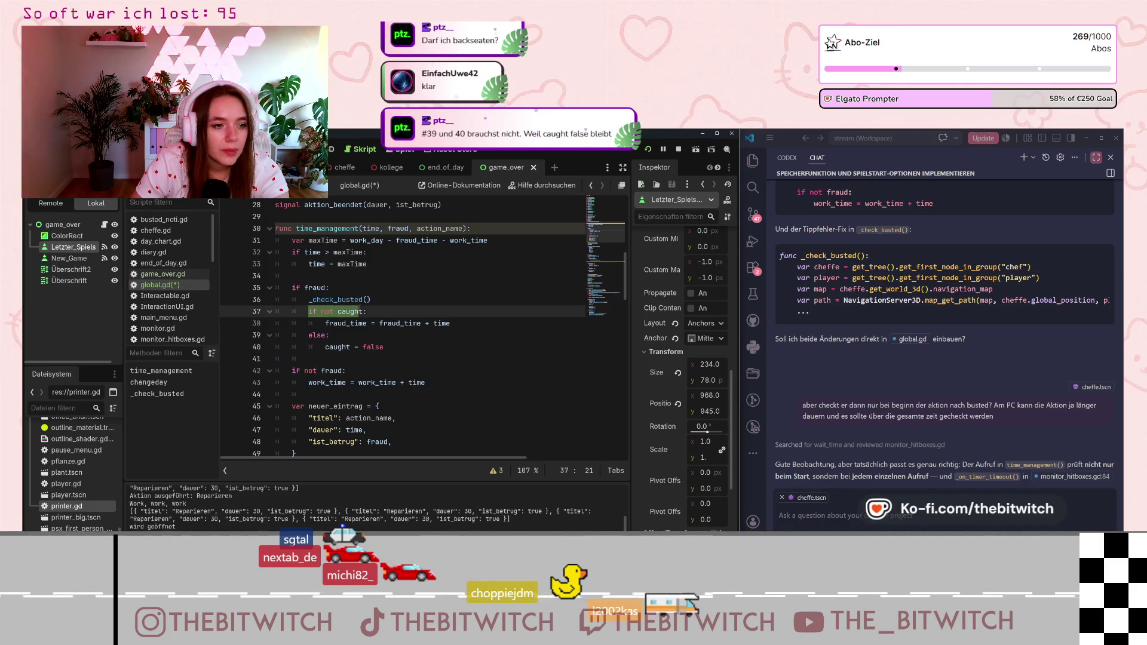
pyautogui.click(338, 323)
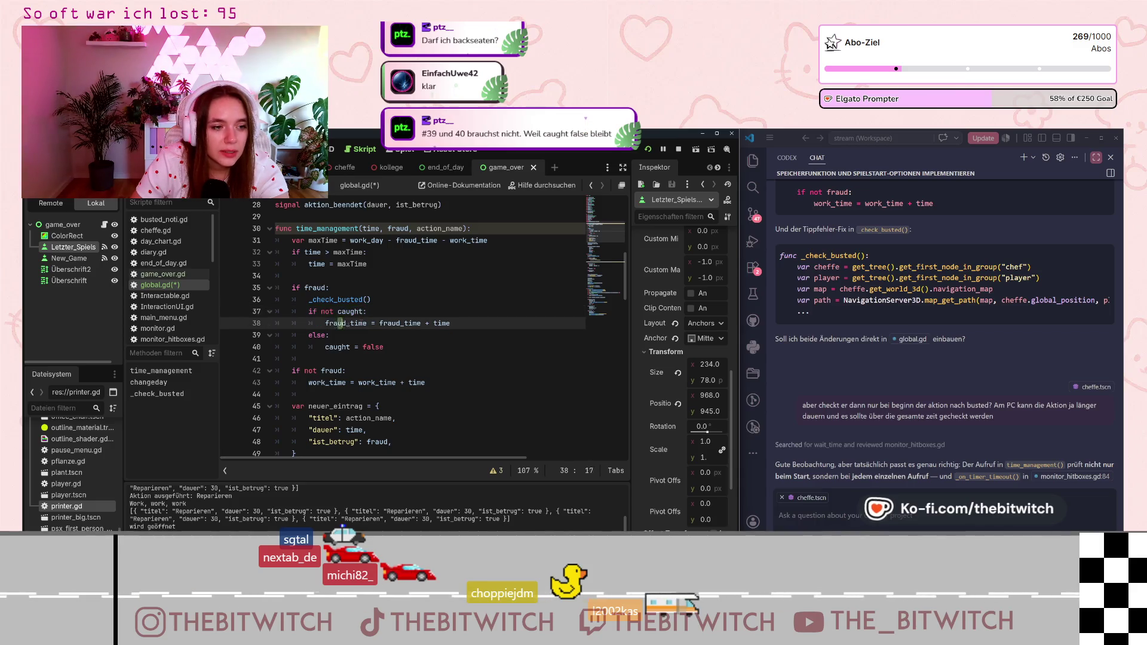
pyautogui.click(321, 299)
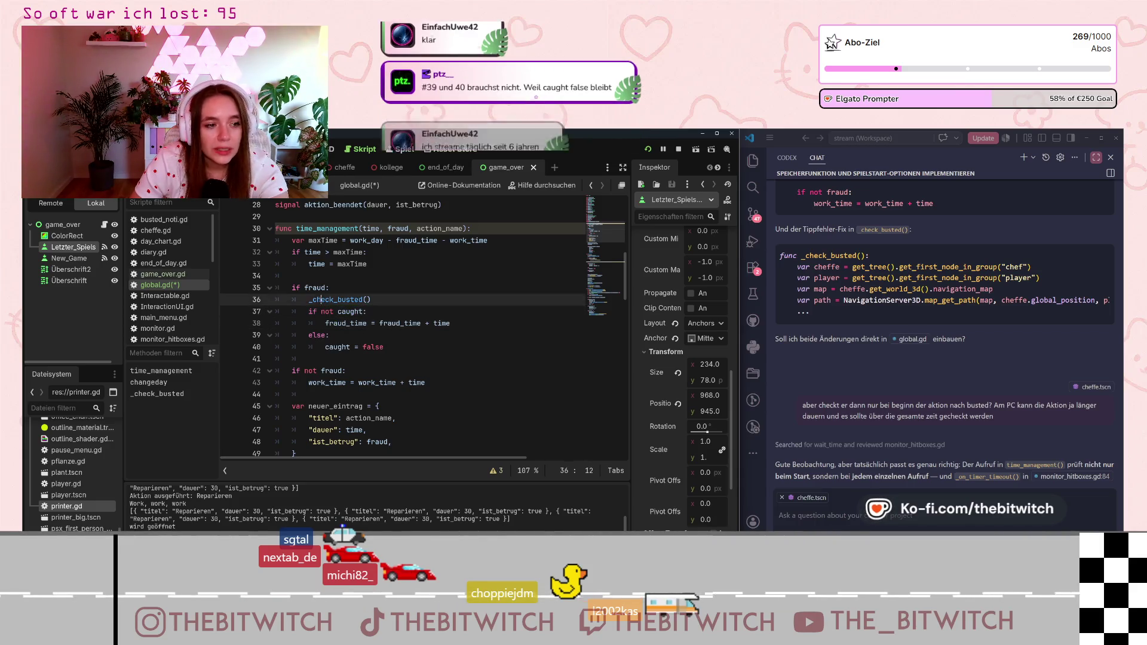
pyautogui.moveTo(321, 299); pyautogui.dragTo(360, 299)
pyautogui.write('e')
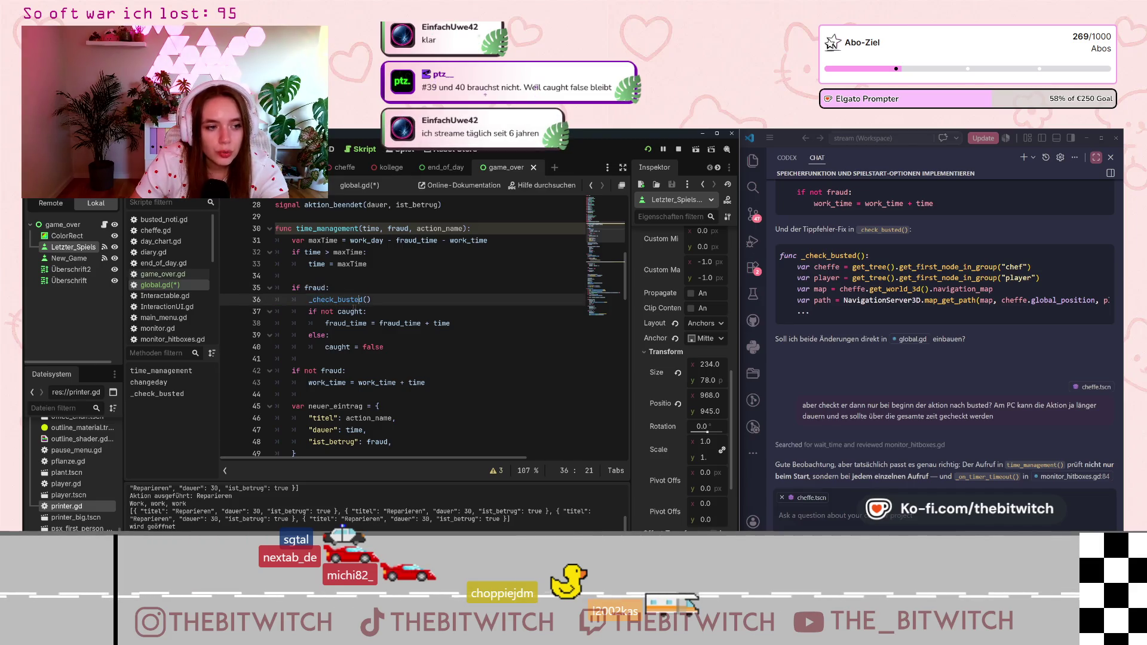
pyautogui.press('Left')
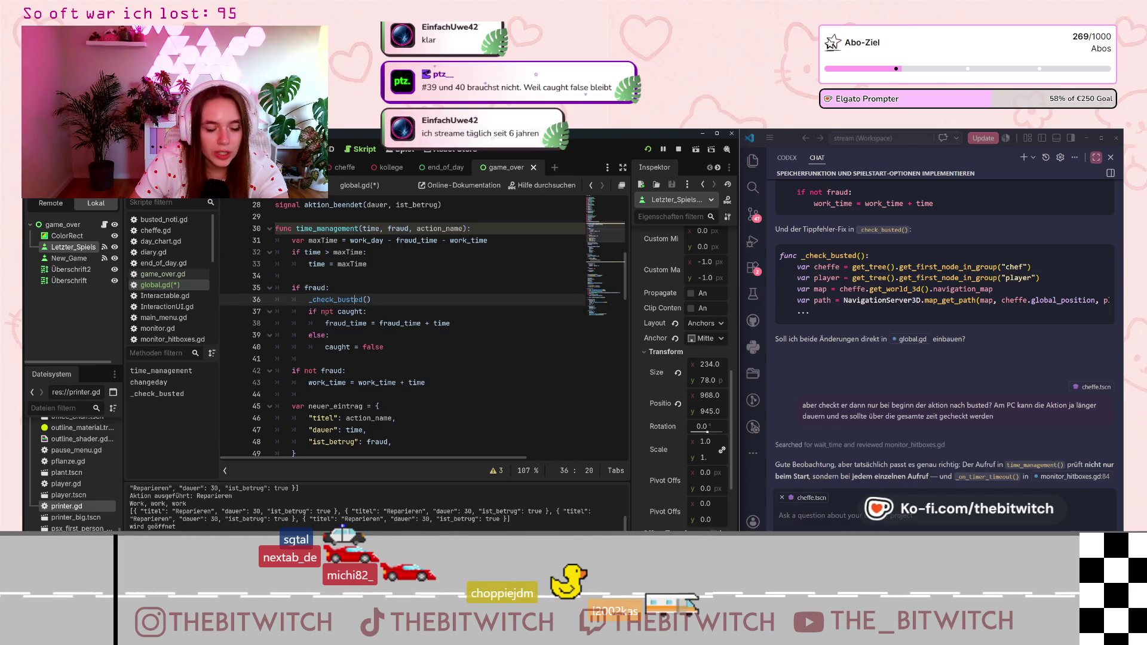
# - Review the fraud_time assignment on line 38 and the caught = false line
pyautogui.click(368, 346)
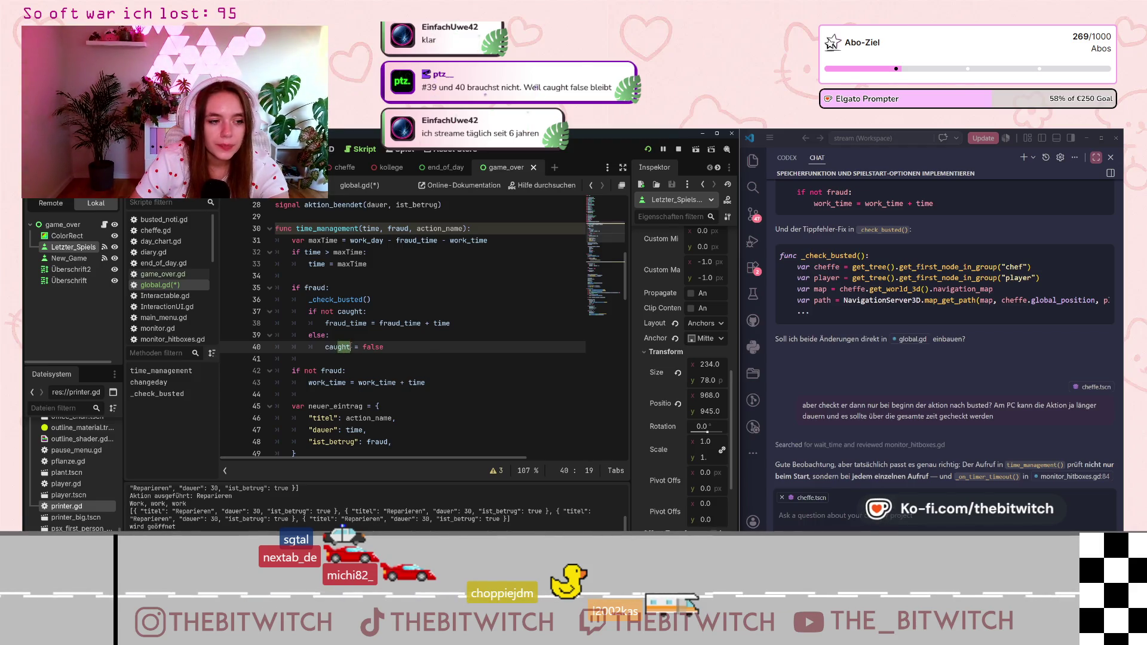
pyautogui.click(342, 323)
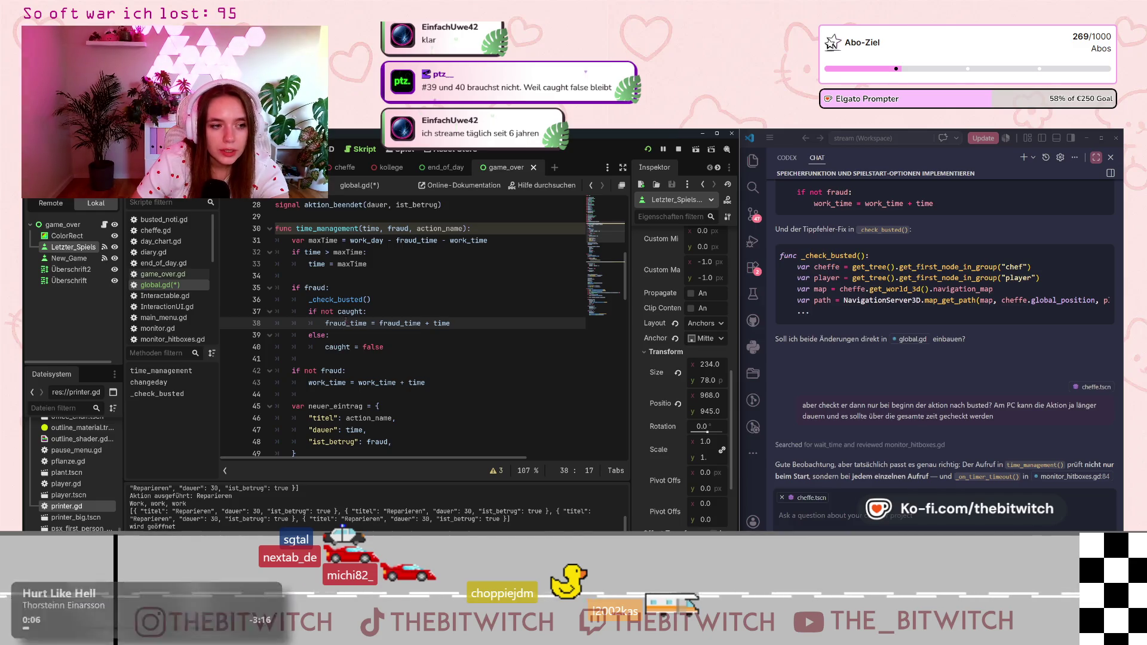
pyautogui.click(346, 323)
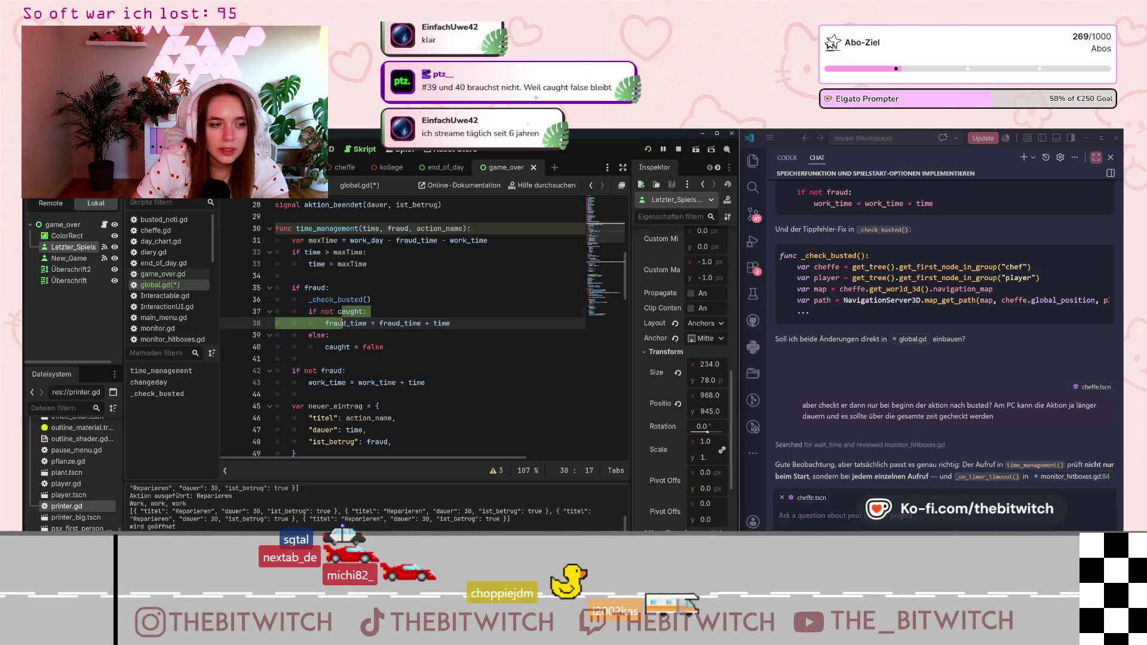
pyautogui.moveTo(334, 323); pyautogui.dragTo(413, 323)
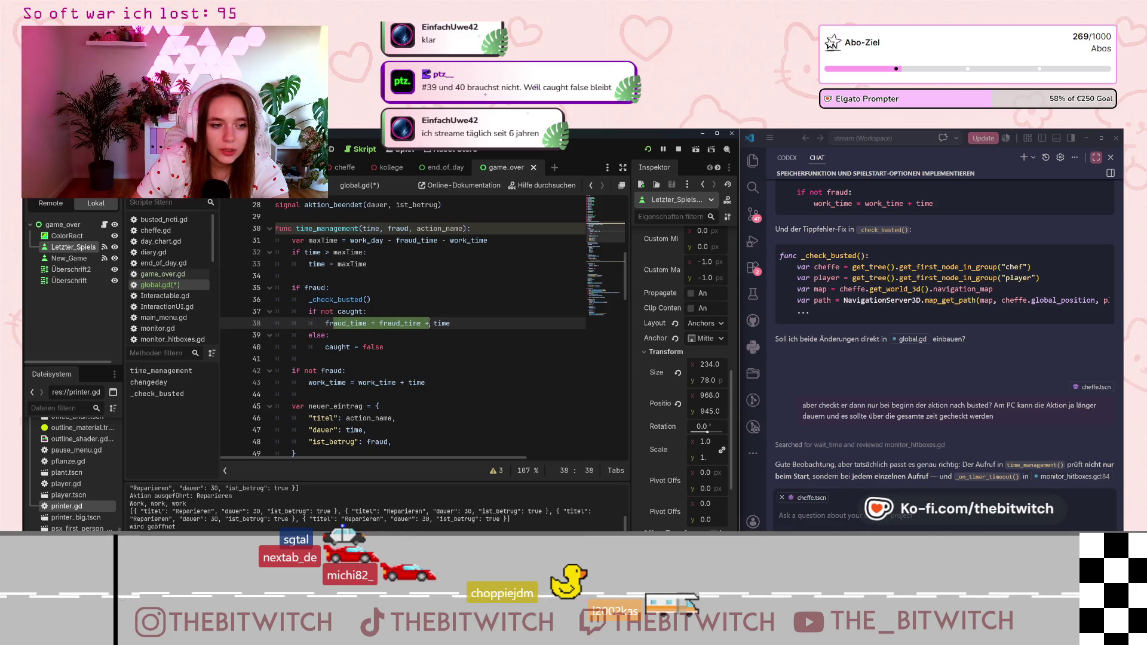
pyautogui.click(428, 323)
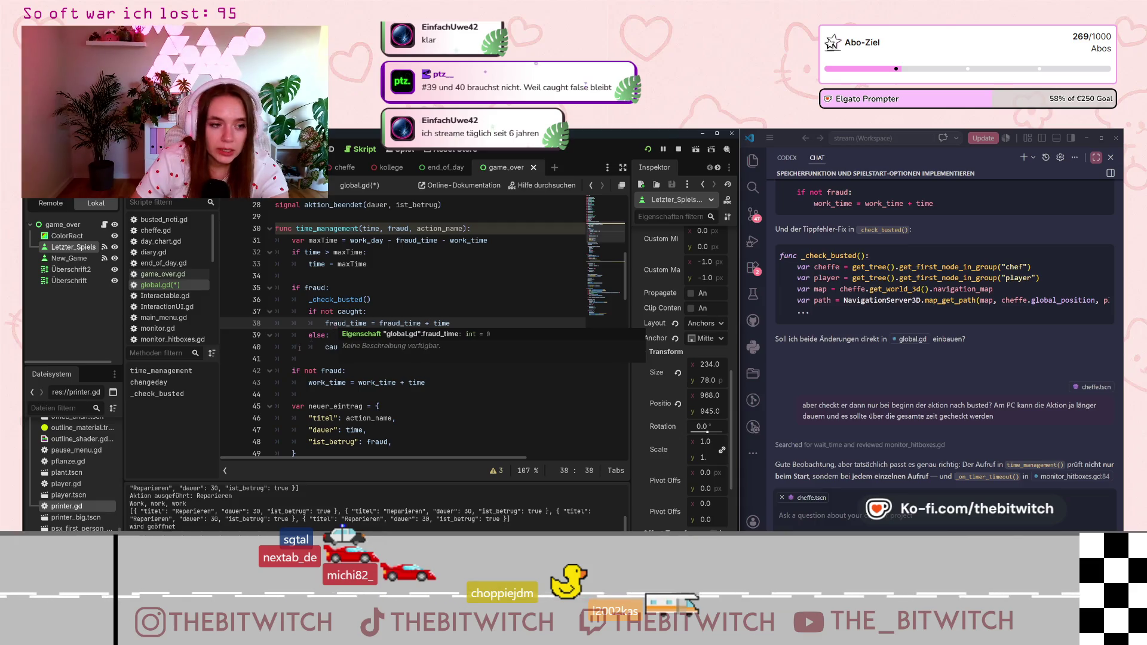
pyautogui.click(365, 347)
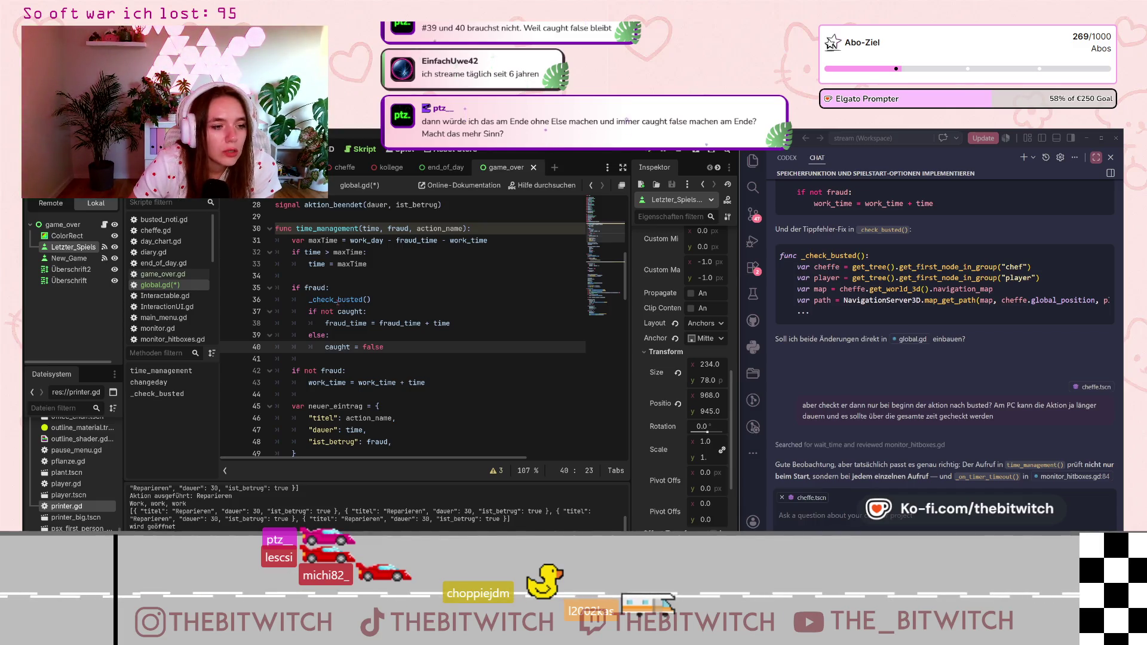
# - Delete 'else:' on line 39, outdent 'caught = false' one level, and save global.gd
pyautogui.moveTo(337, 302)
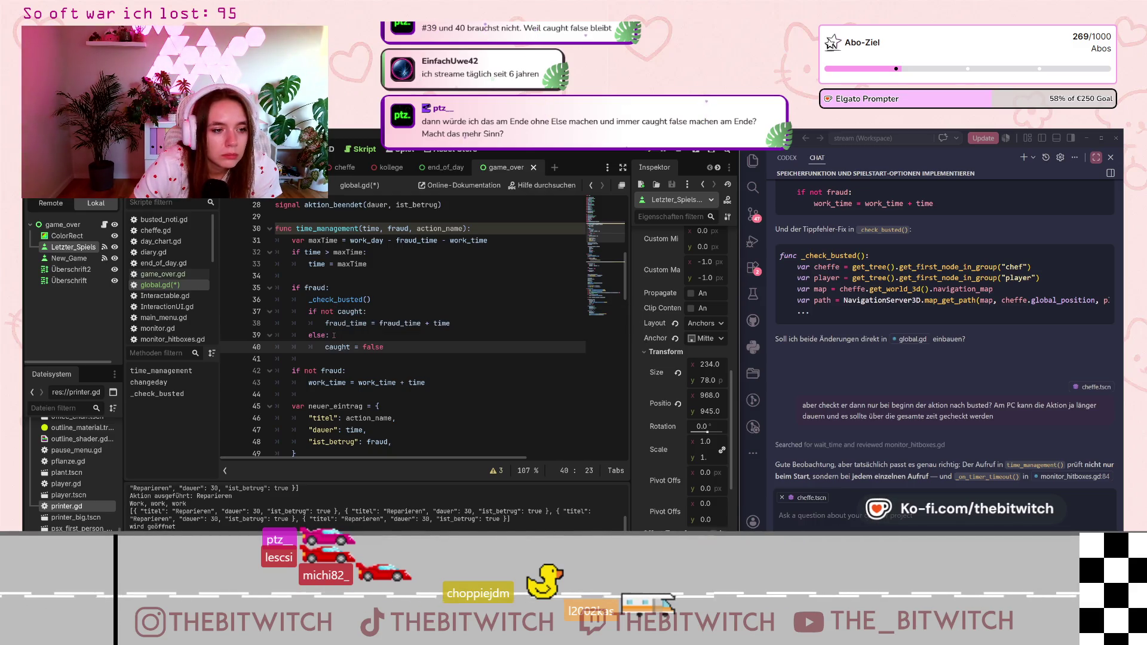
pyautogui.moveTo(309, 335)
pyautogui.mouseDown()
pyautogui.moveTo(330, 335)
pyautogui.moveTo(293, 347)
pyautogui.mouseUp()
pyautogui.press('BackSpace')
pyautogui.press('BackSpace')
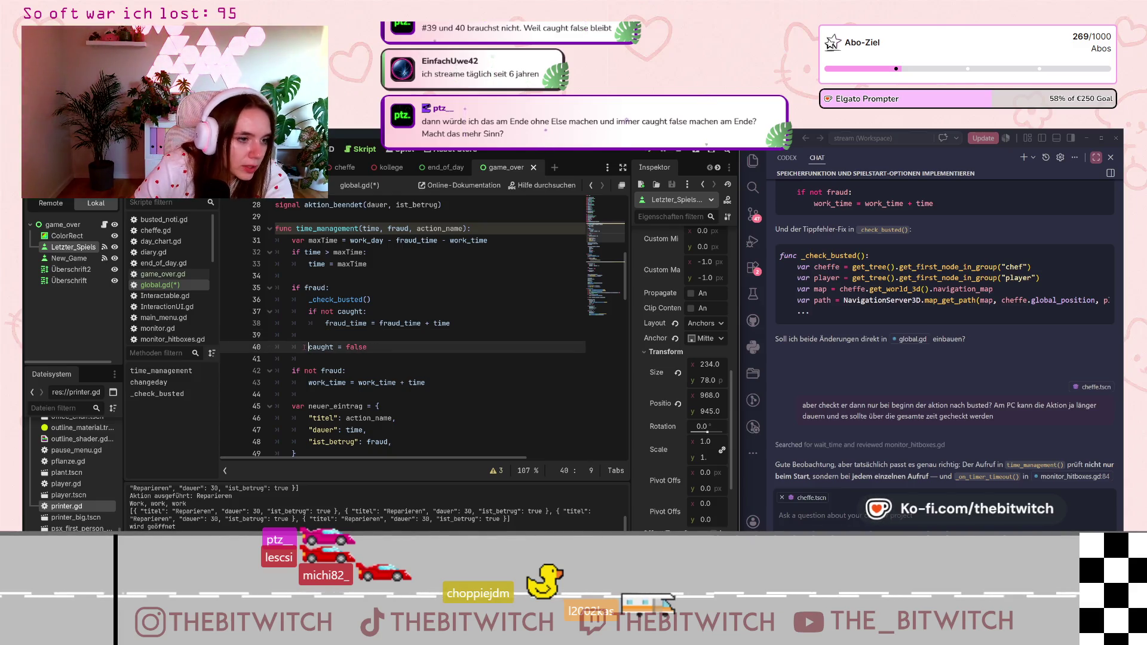
pyautogui.click(310, 337)
pyautogui.press('BackSpace')
pyautogui.press('BackSpace')
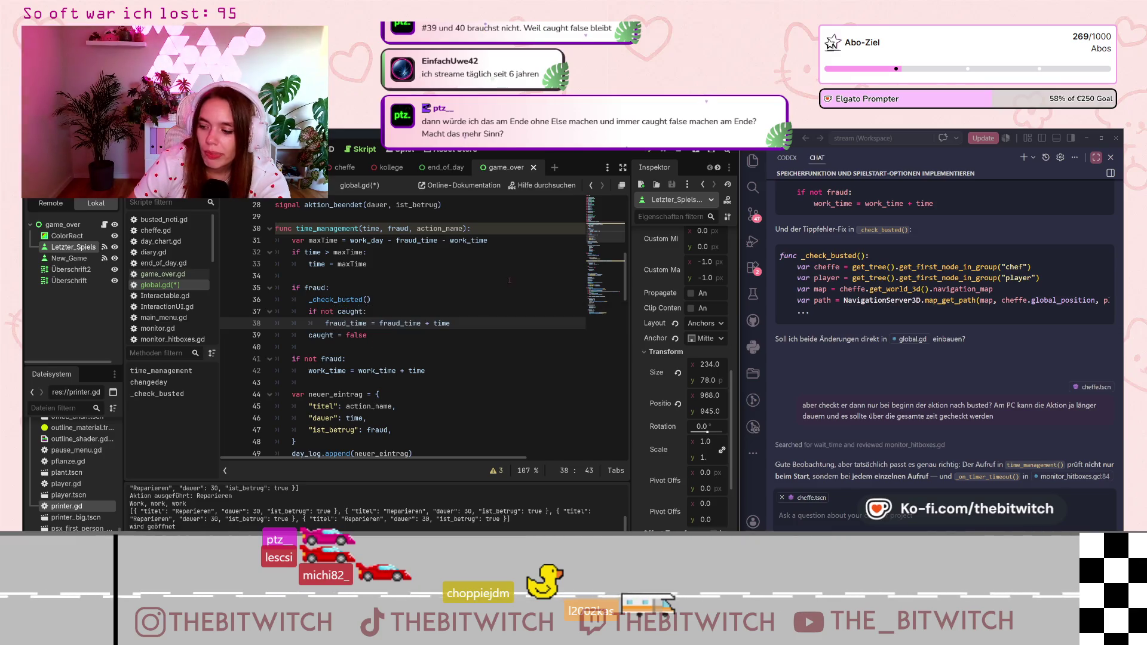
pyautogui.click(392, 344)
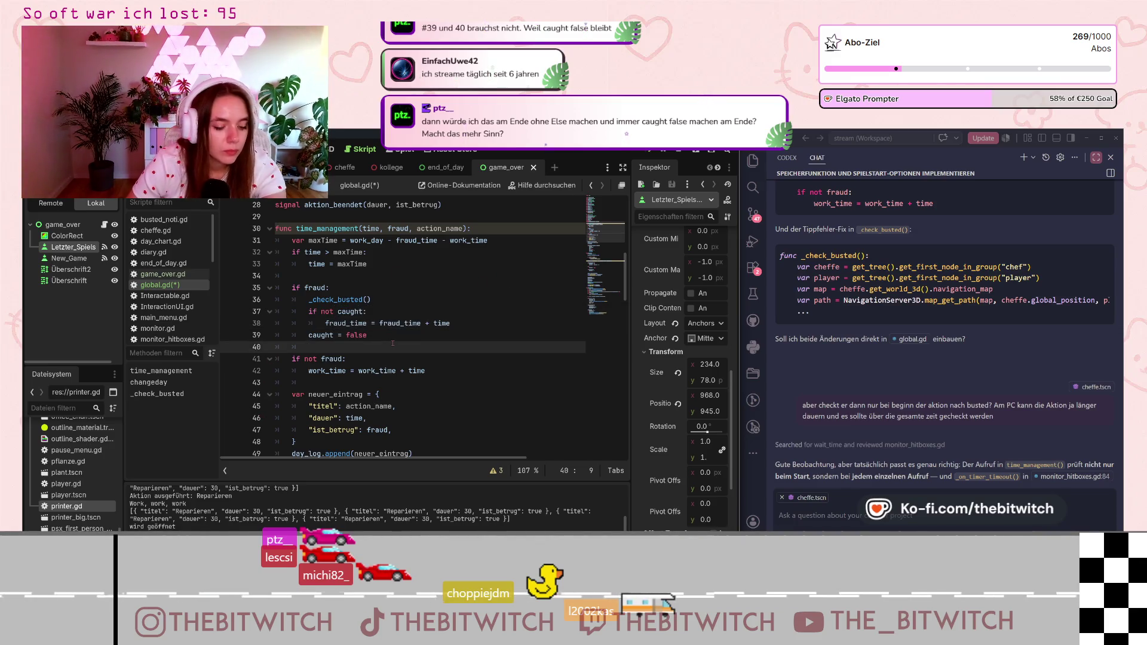
pyautogui.hotkey('ctrl', 's')
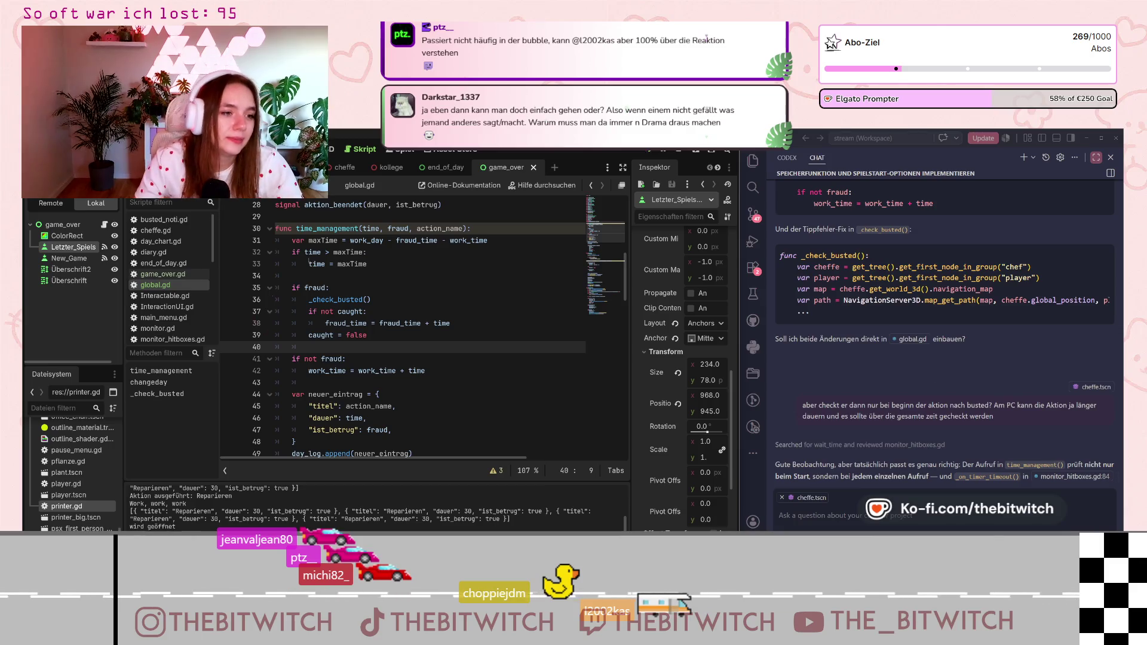
# - Scroll global.gd down to _check_busted's erwischt_count, warning and game-over logic
pyautogui.scroll(-19, 361, 323)
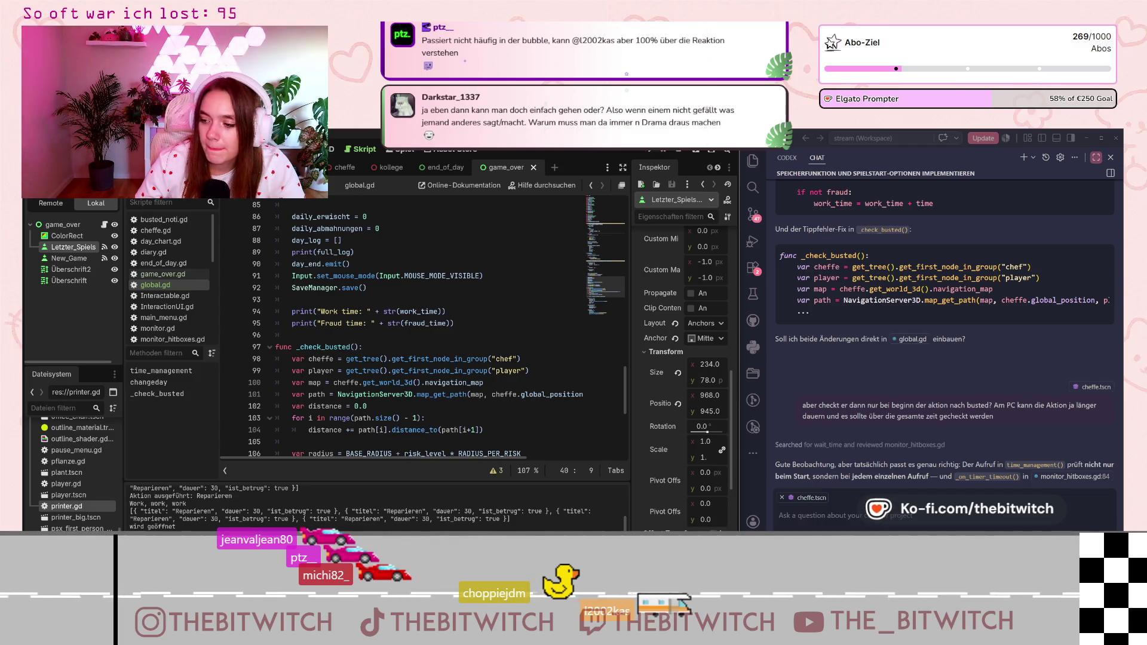
pyautogui.scroll(-5, 374, 331)
pyautogui.click(412, 361)
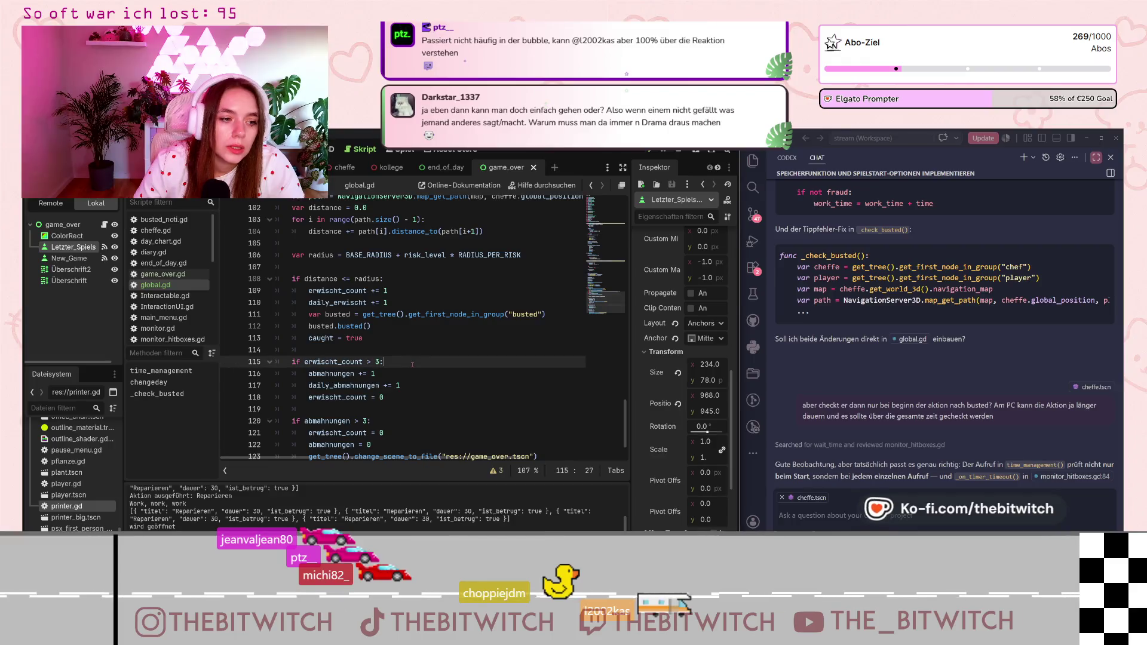
pyautogui.press('Up')
pyautogui.press('Up')
pyautogui.press('Up')
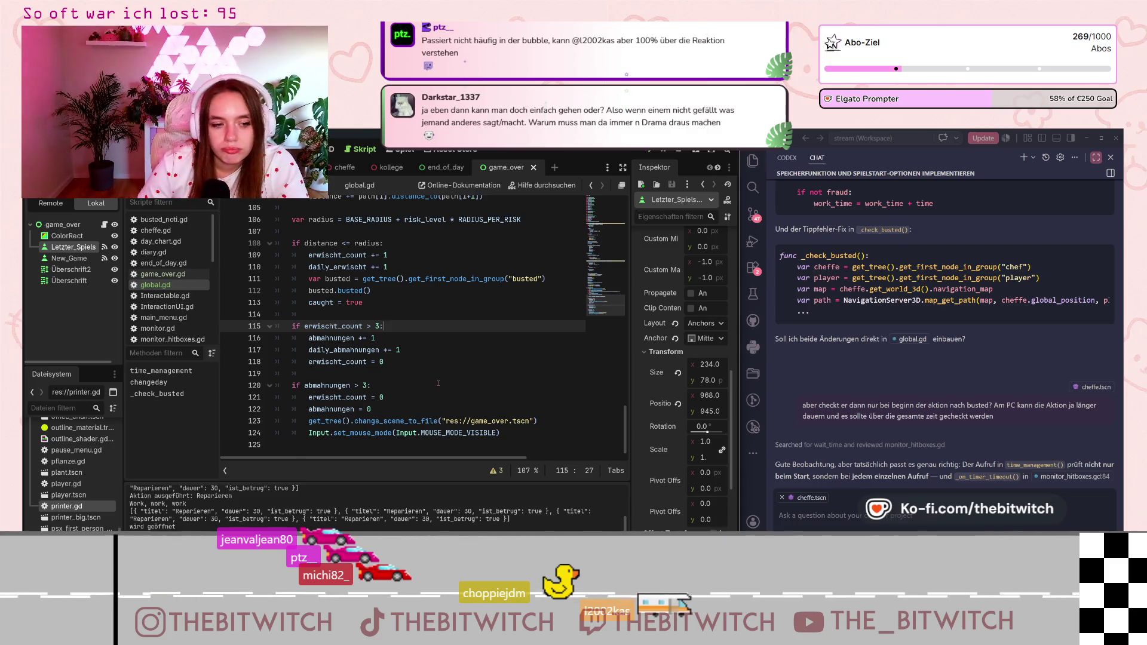
pyautogui.scroll(20, 437, 383)
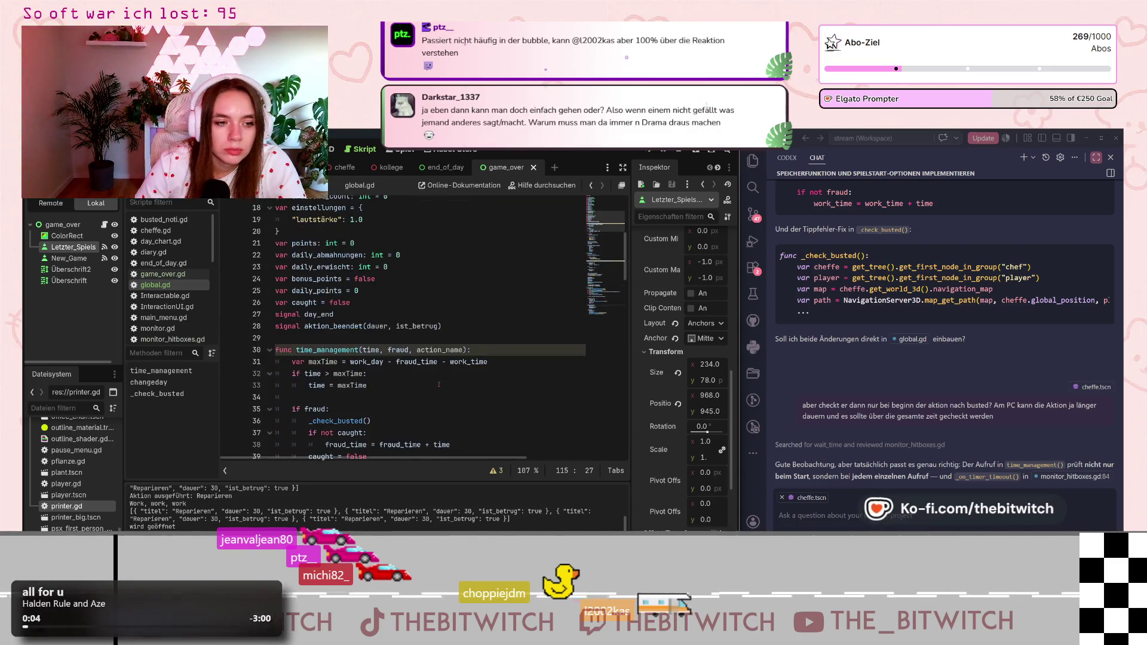
pyautogui.scroll(-20, 438, 384)
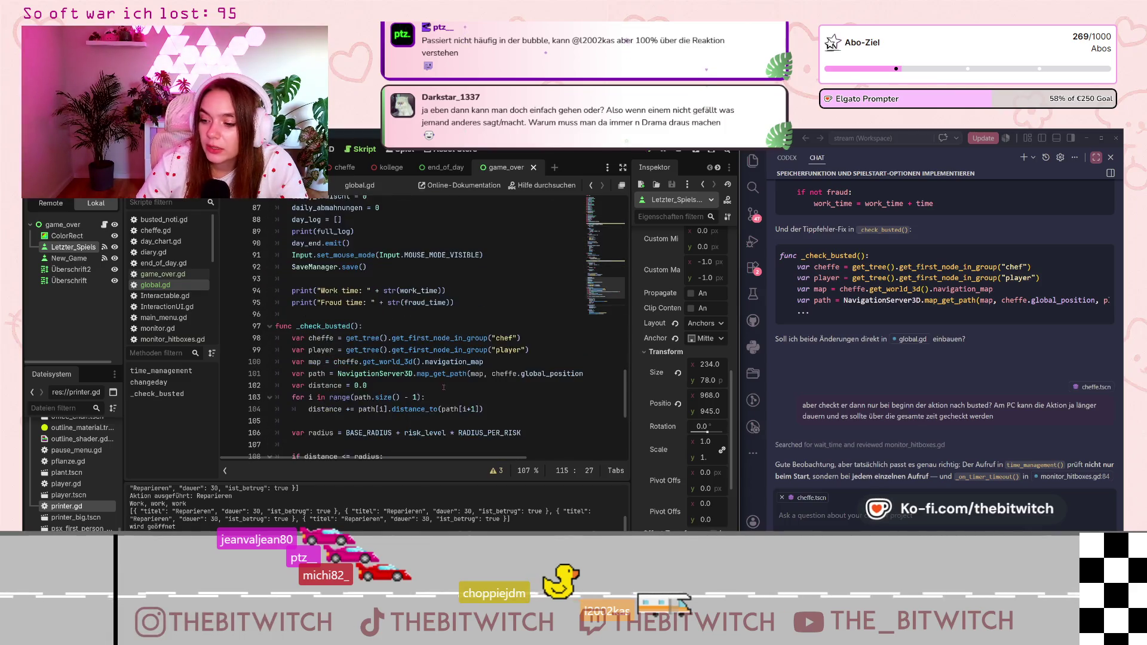
pyautogui.scroll(-4, 444, 387)
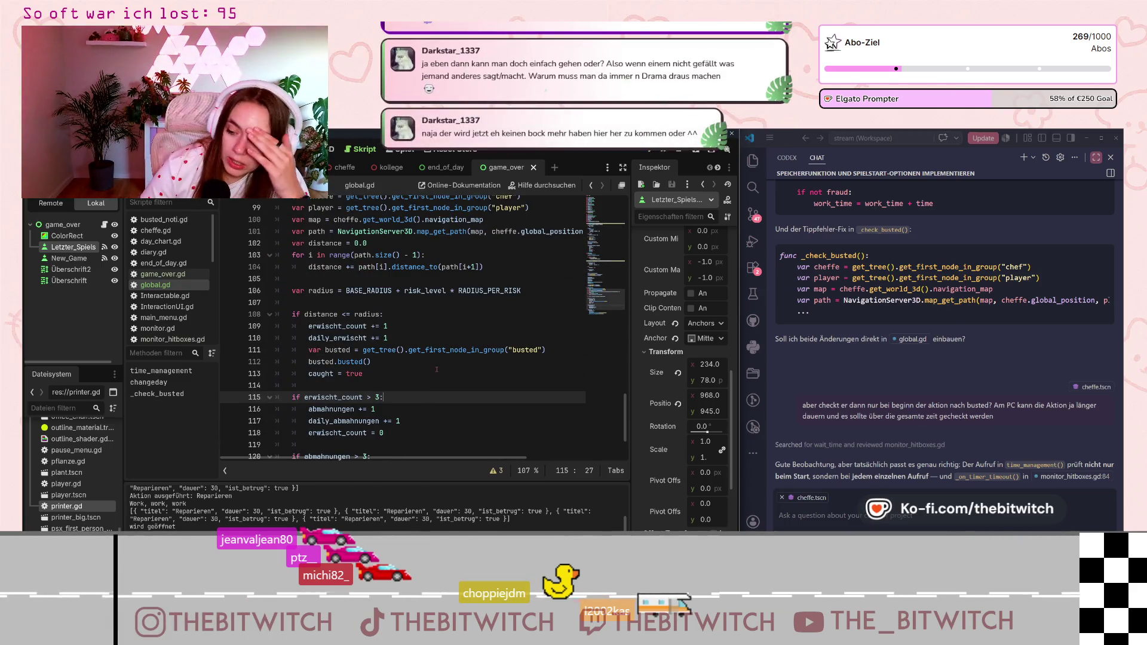
pyautogui.scroll(-2, 448, 370)
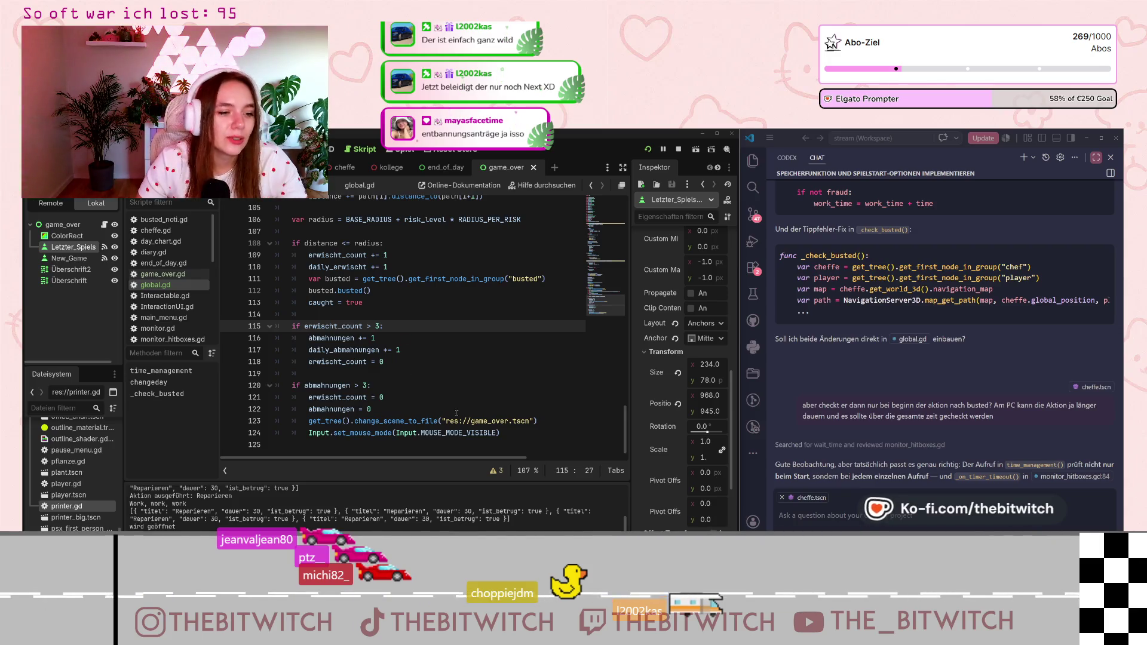
# - Save the scene and global.gd with Ctrl+S, then launch the game to test
pyautogui.click(464, 361)
pyautogui.hotkey('ctrl', 's')
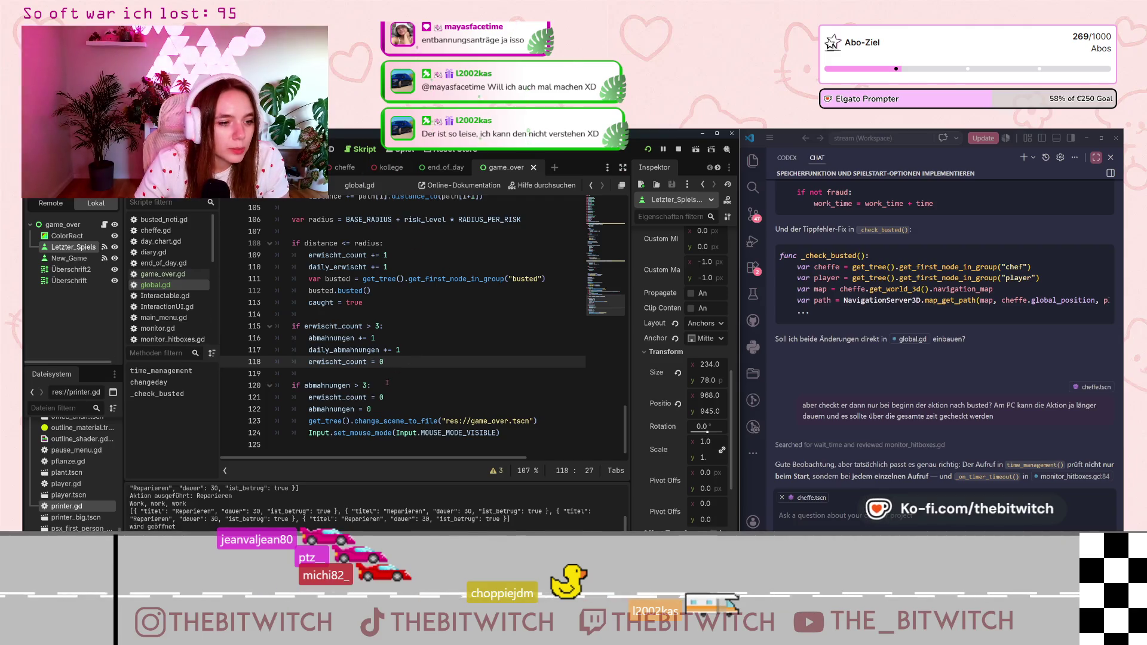
pyautogui.click(647, 149)
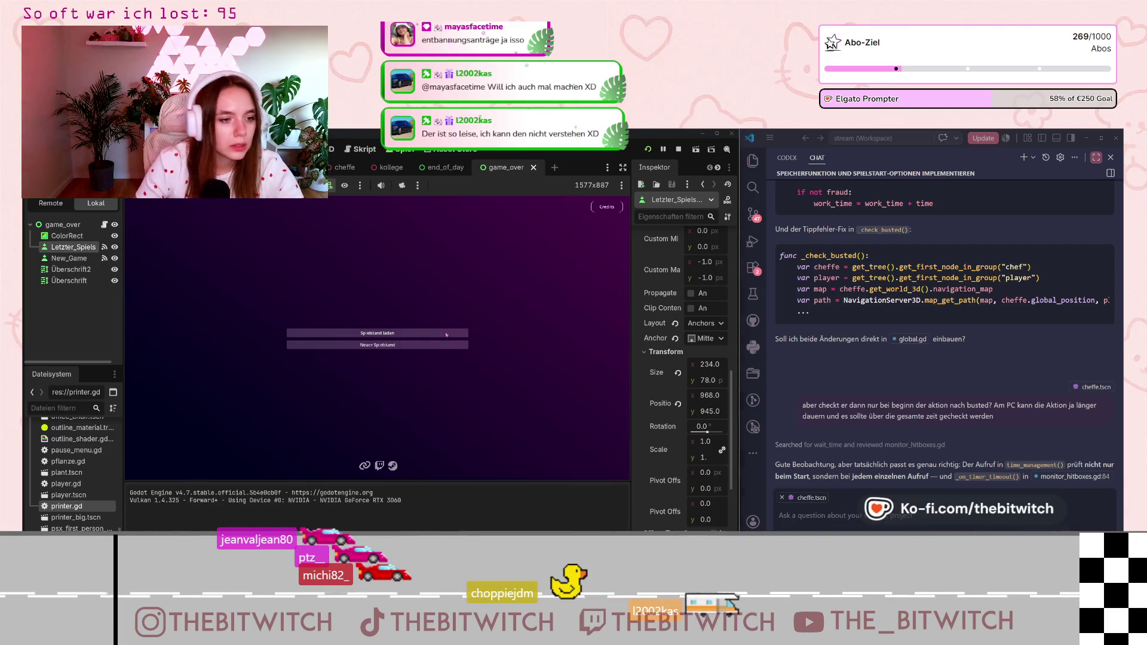
# - Start a new save, try the printer repair, then start a new game after Game Over
pyautogui.press('Return')
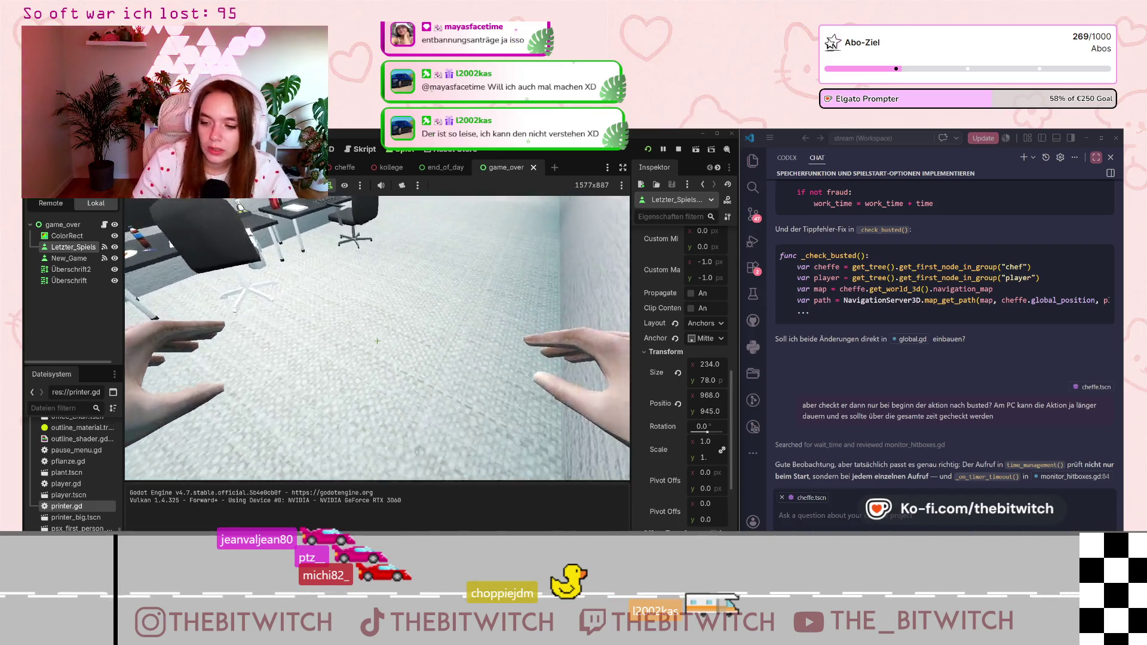
pyautogui.press('w')
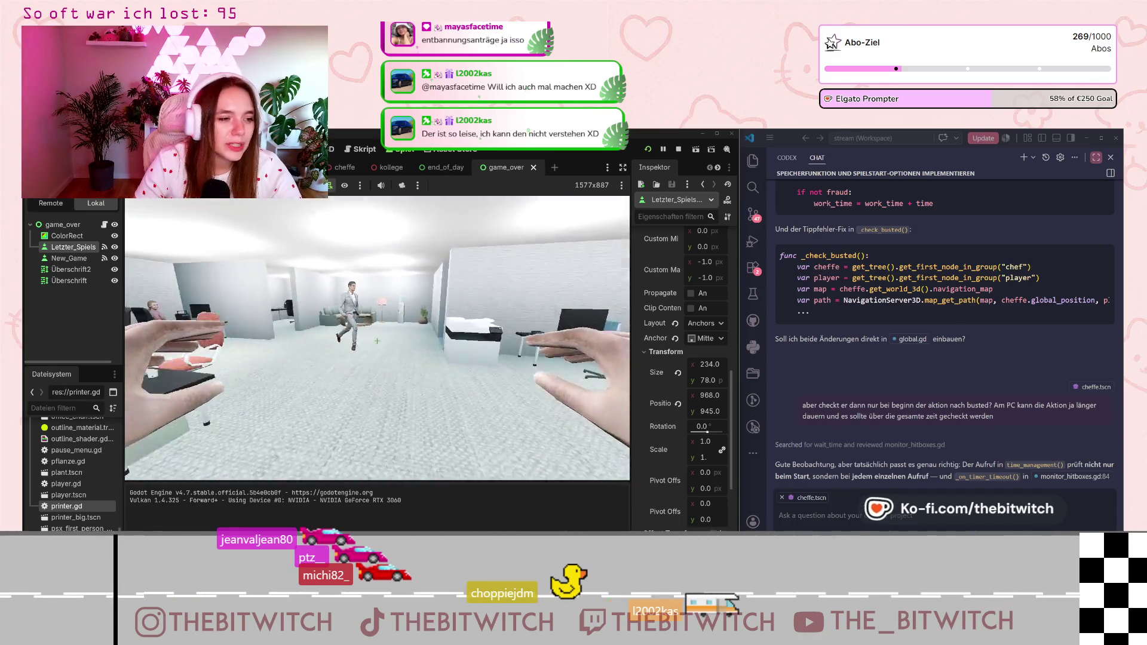
pyautogui.click(378, 341)
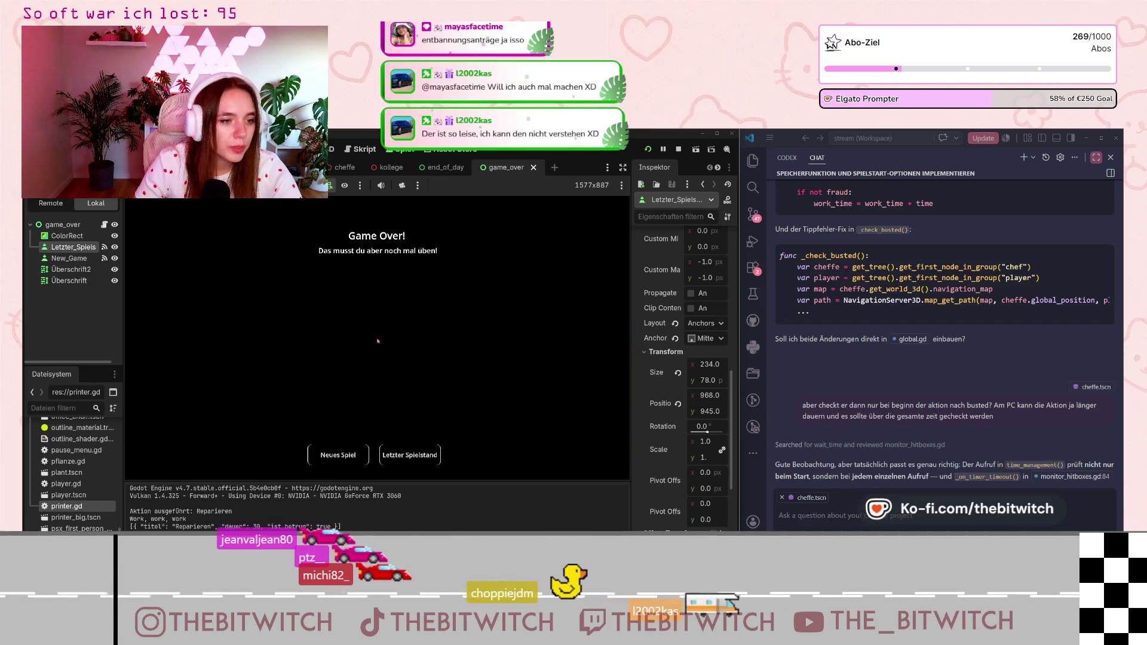
pyautogui.click(338, 456)
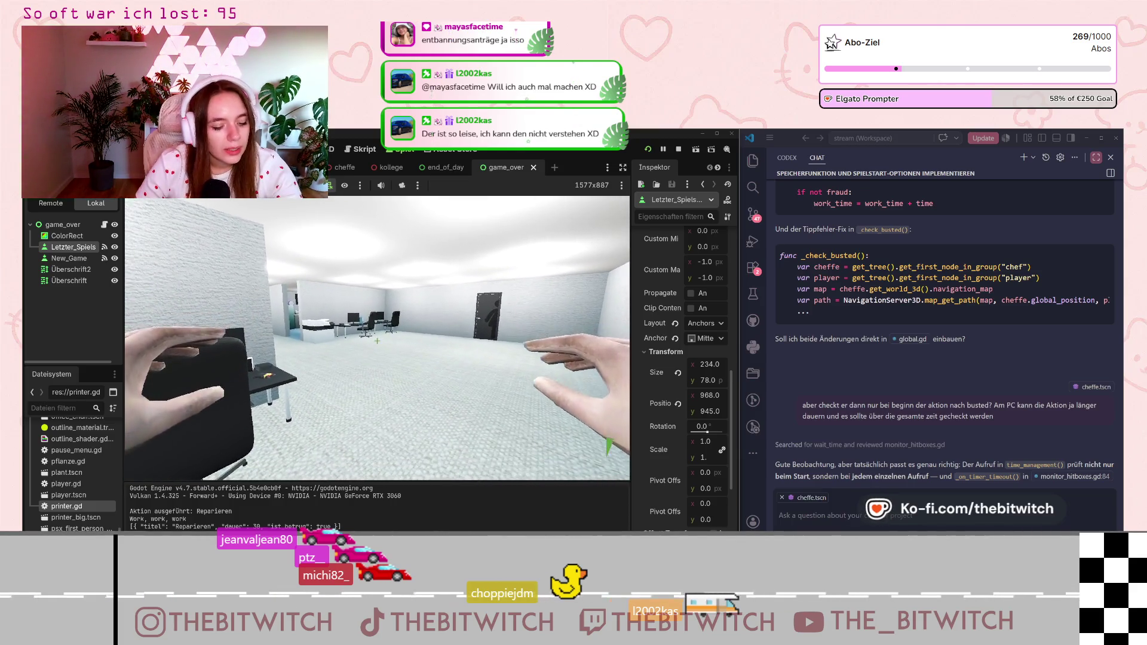
pyautogui.press('Escape')
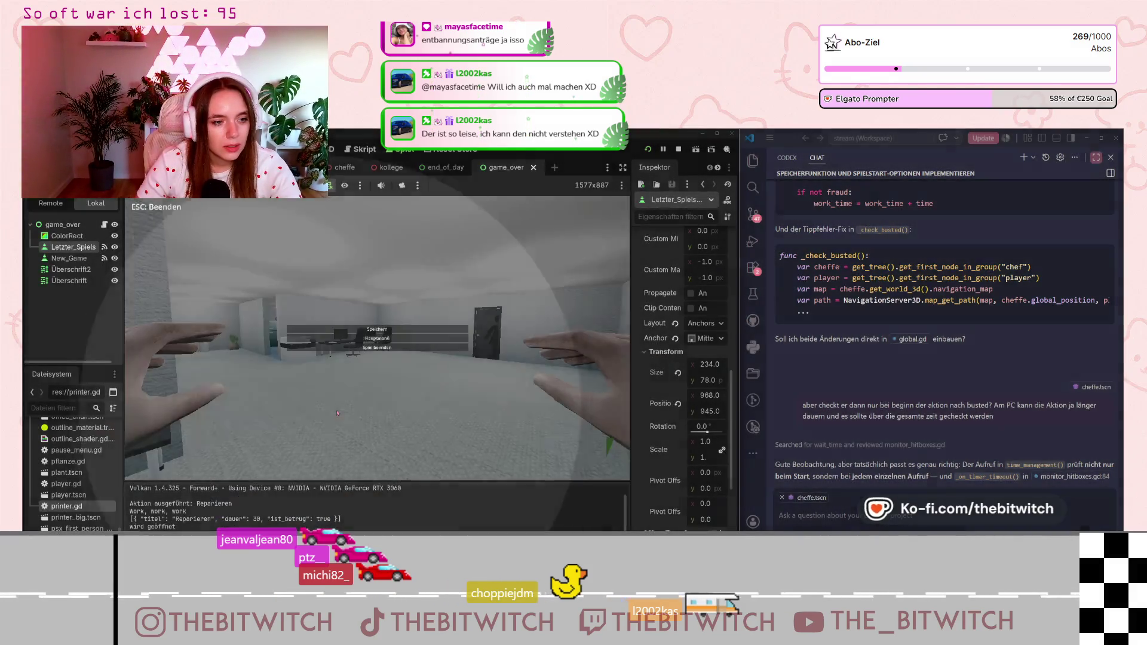
pyautogui.press('Escape')
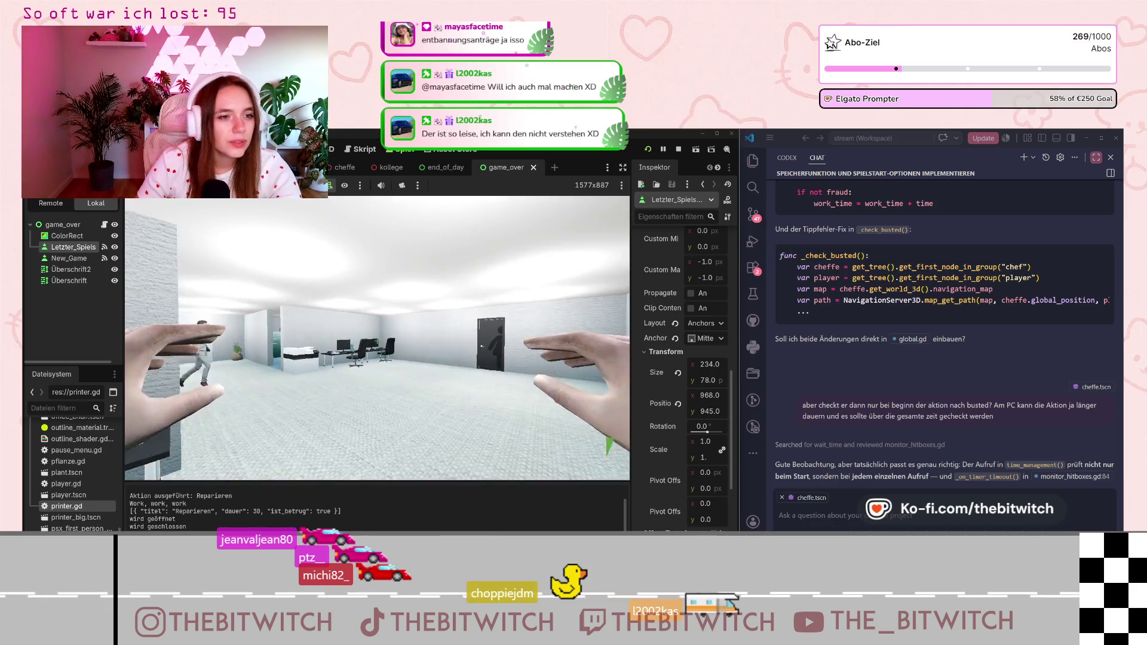
pyautogui.press('Escape')
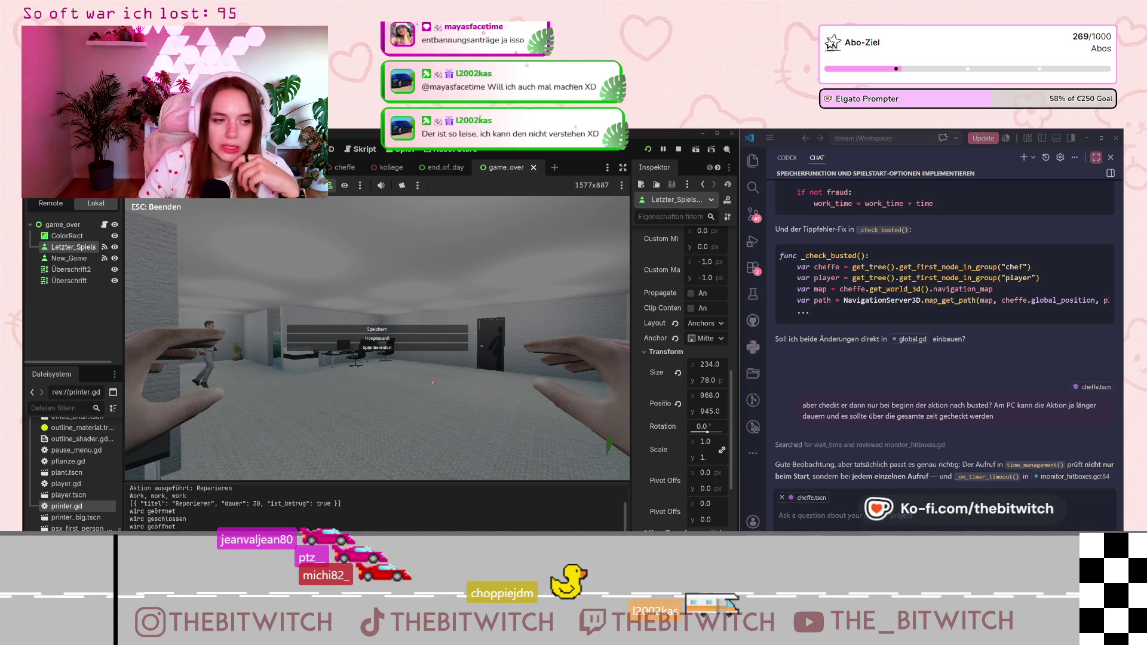
pyautogui.press('Escape')
pyautogui.press('Escape')
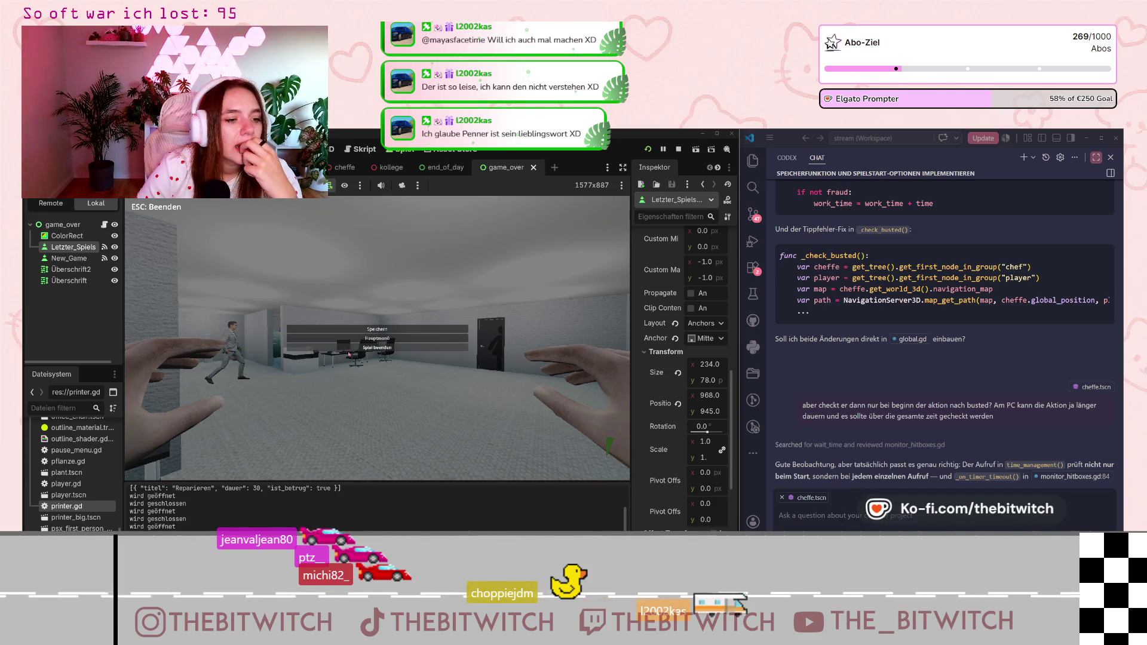
# - Stop the session, relaunch the game, and begin another new save game
pyautogui.click(377, 348)
pyautogui.click(656, 151)
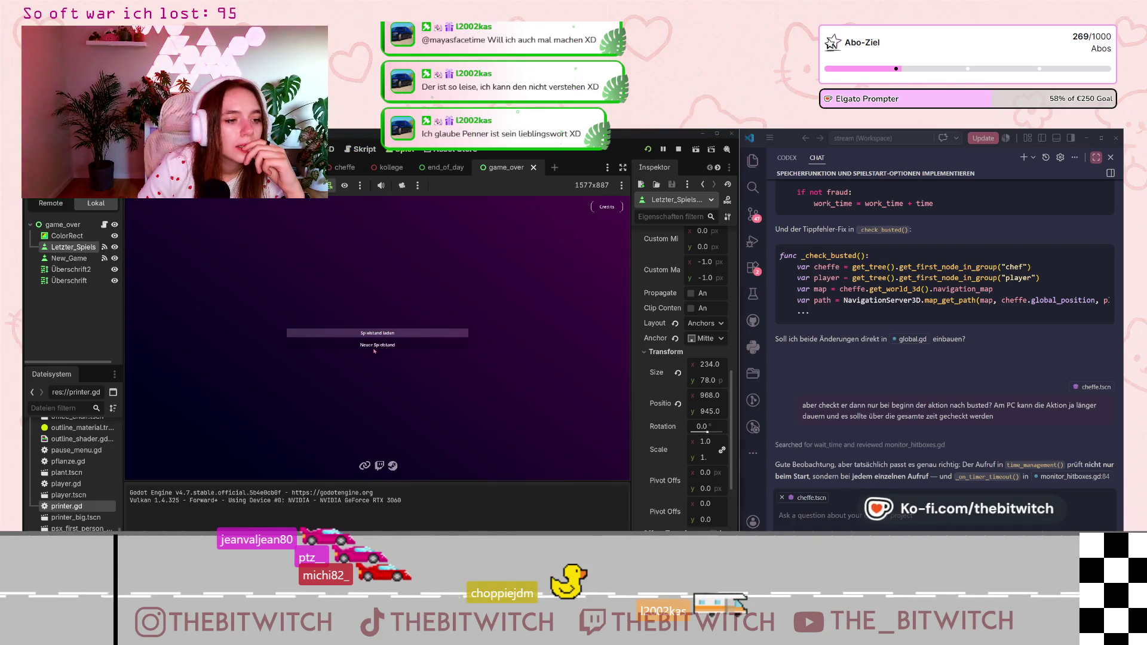
pyautogui.click(374, 346)
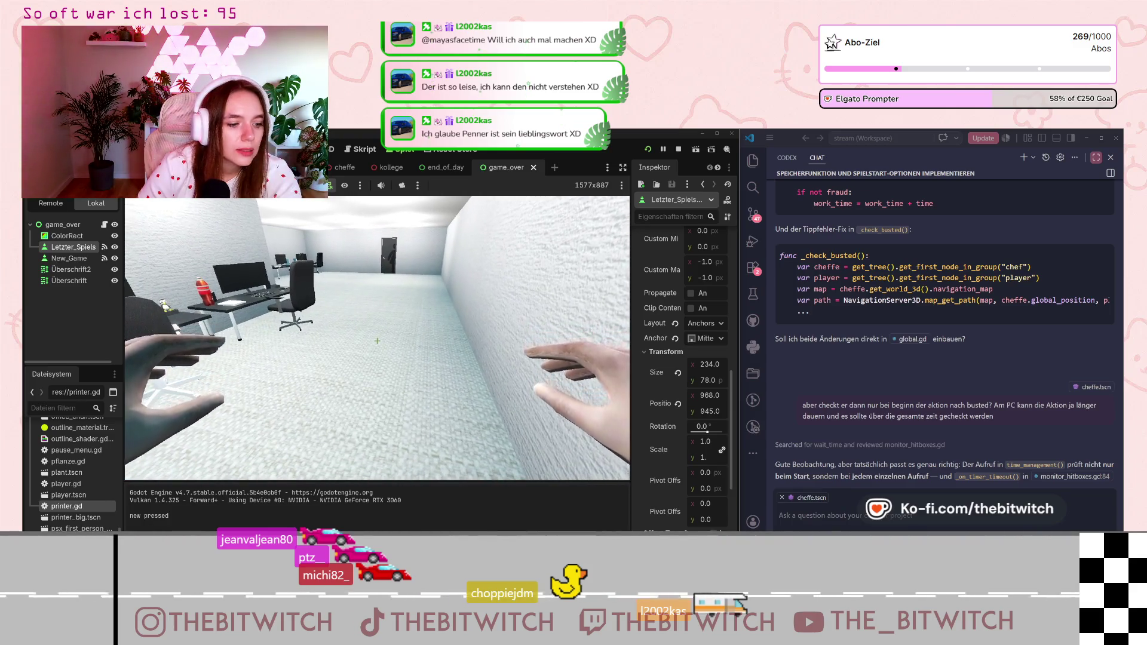
pyautogui.press('Escape')
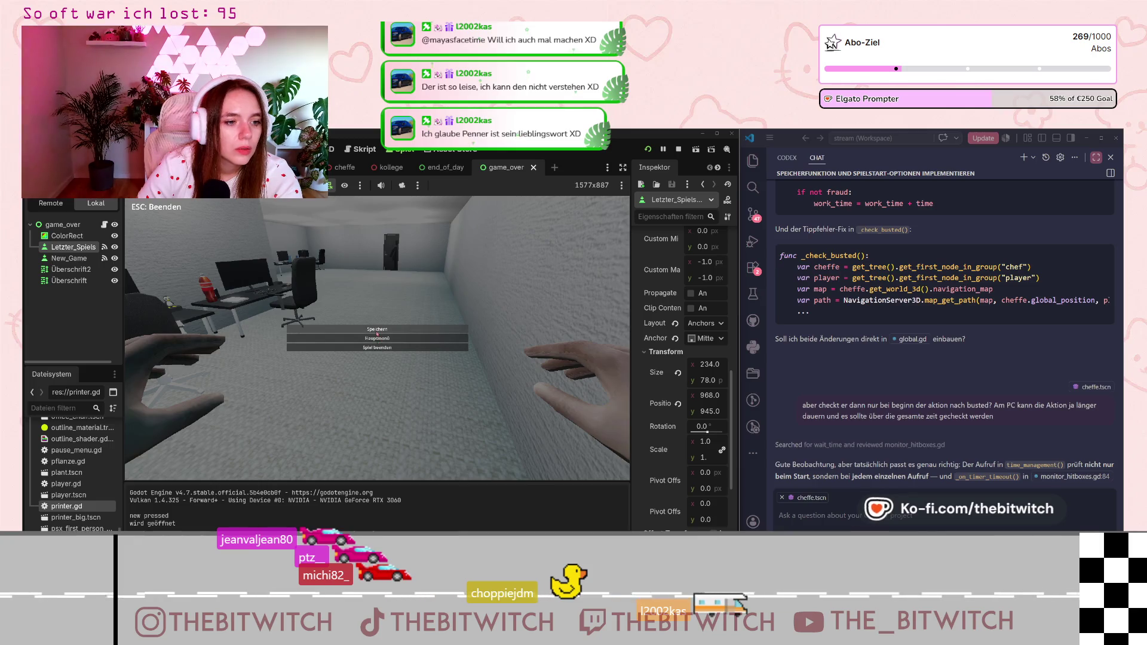
pyautogui.press('Escape')
pyautogui.moveTo(377, 341)
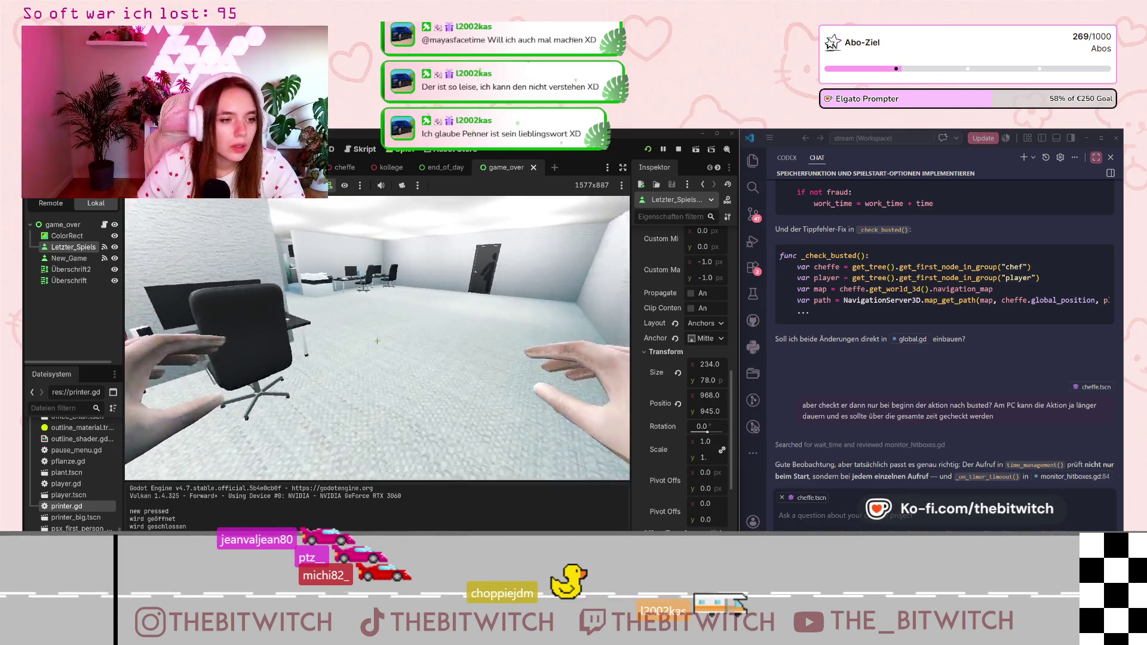
# - Sleep on the sofa, repair at the white desk, and sleep again until the day-end results appear
pyautogui.press('w')
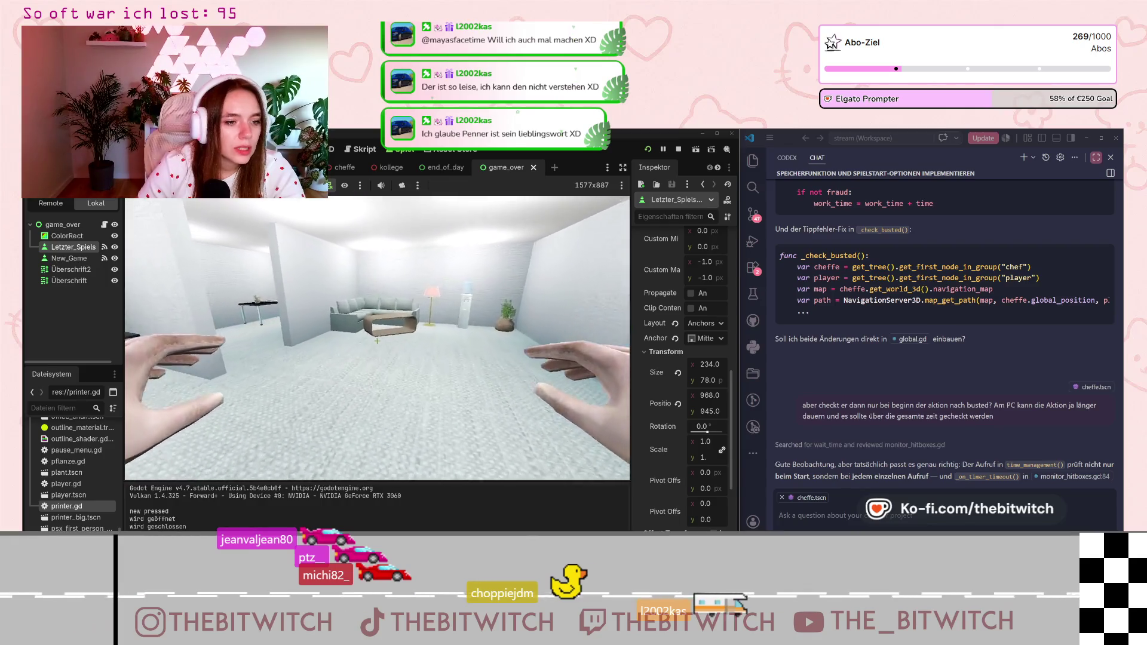
pyautogui.press('w')
pyautogui.press('e')
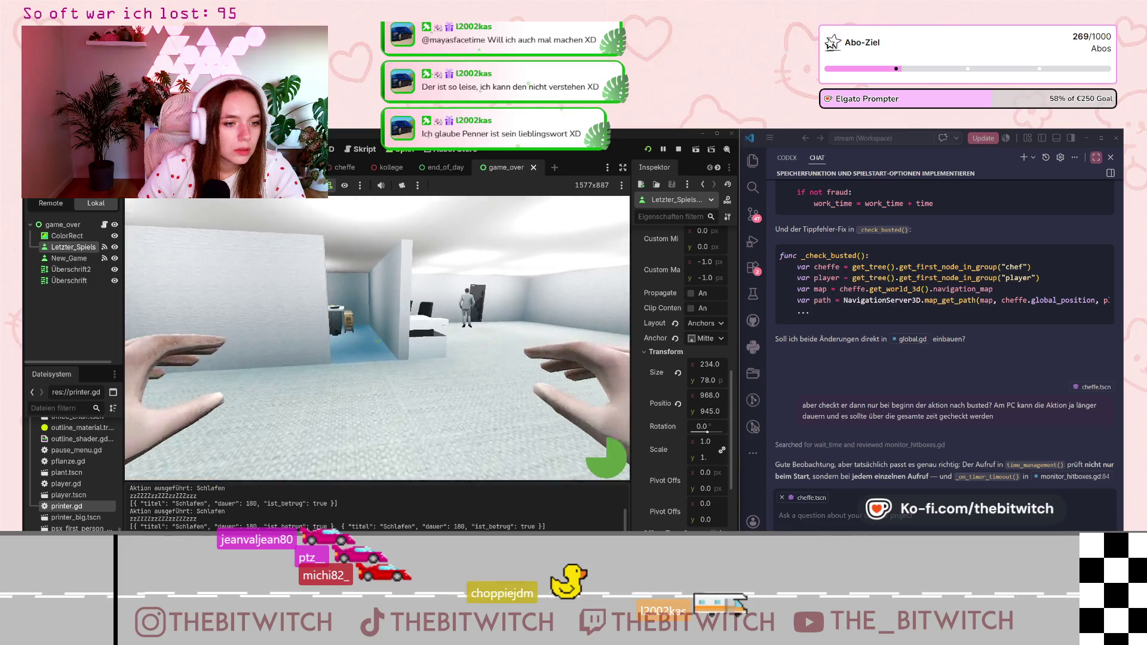
pyautogui.press('w')
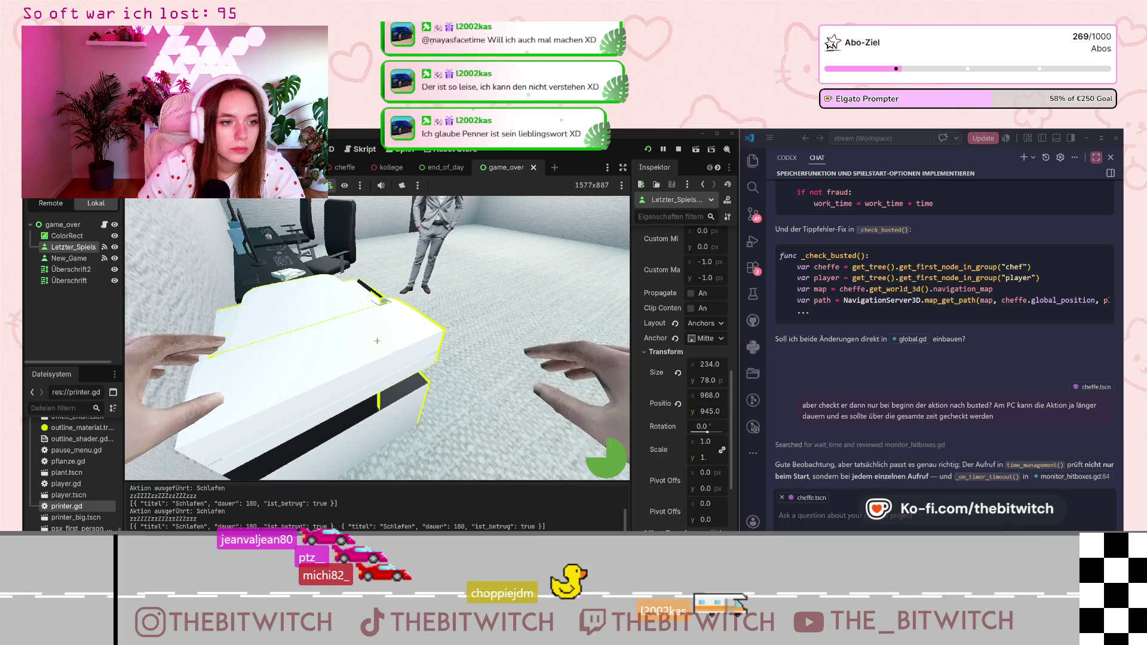
pyautogui.press('e')
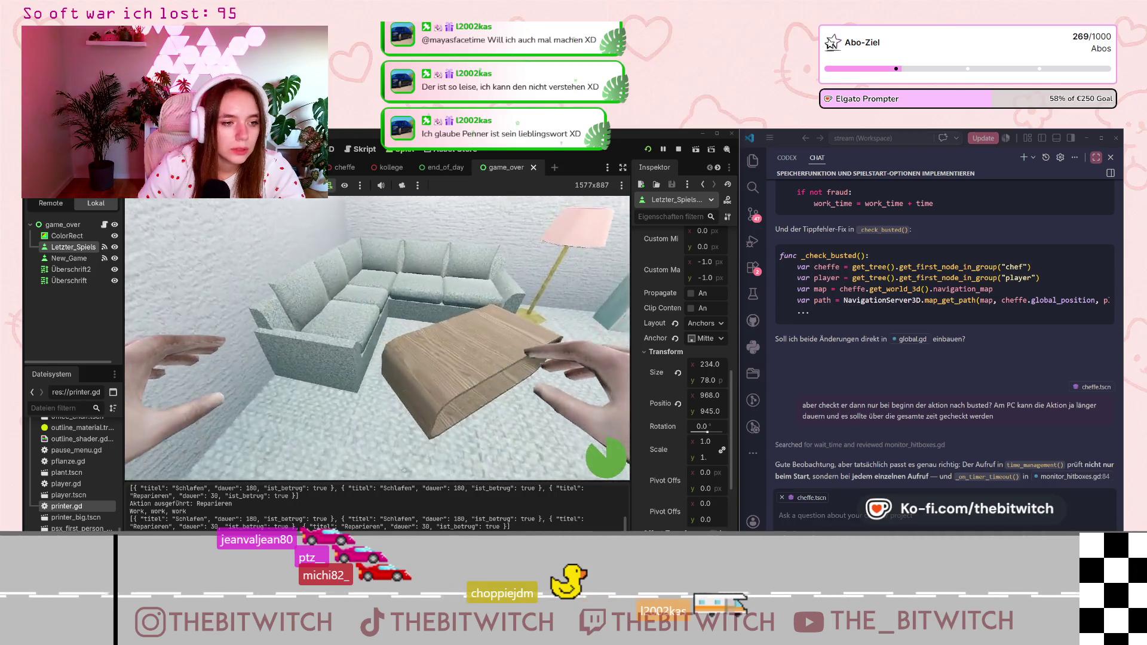
pyautogui.press('e')
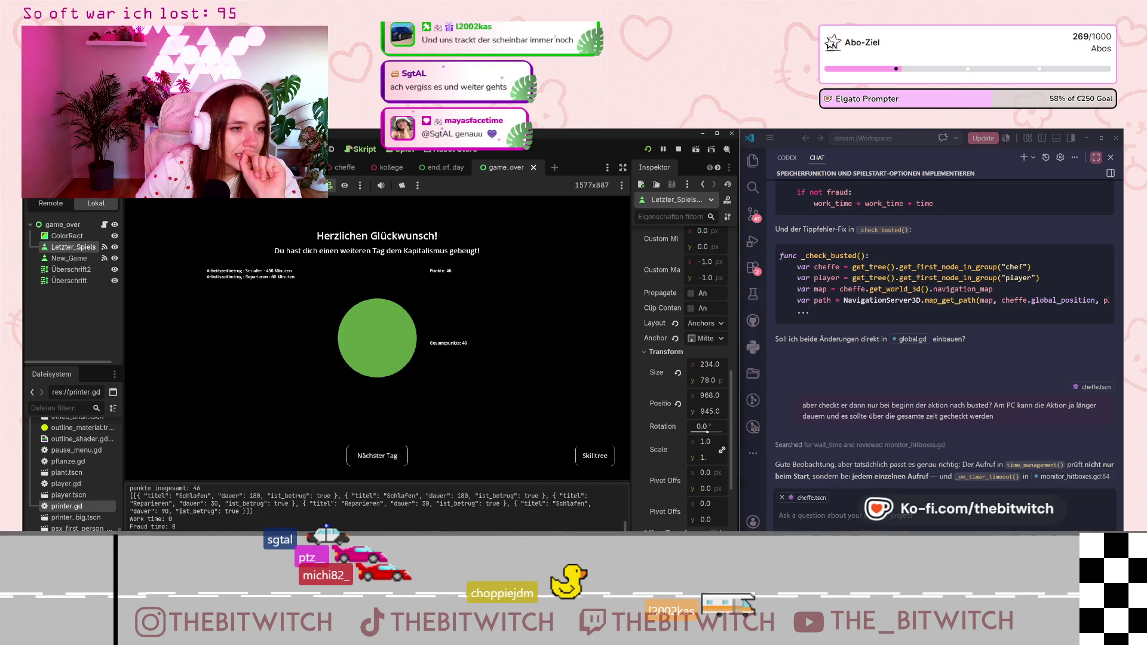
pyautogui.hotkey('ctrl', 'F3')
# - Scroll global.gd past the daily_points == 48 bonus check up to the changeday() call on line 59
pyautogui.scroll(10, 410, 339)
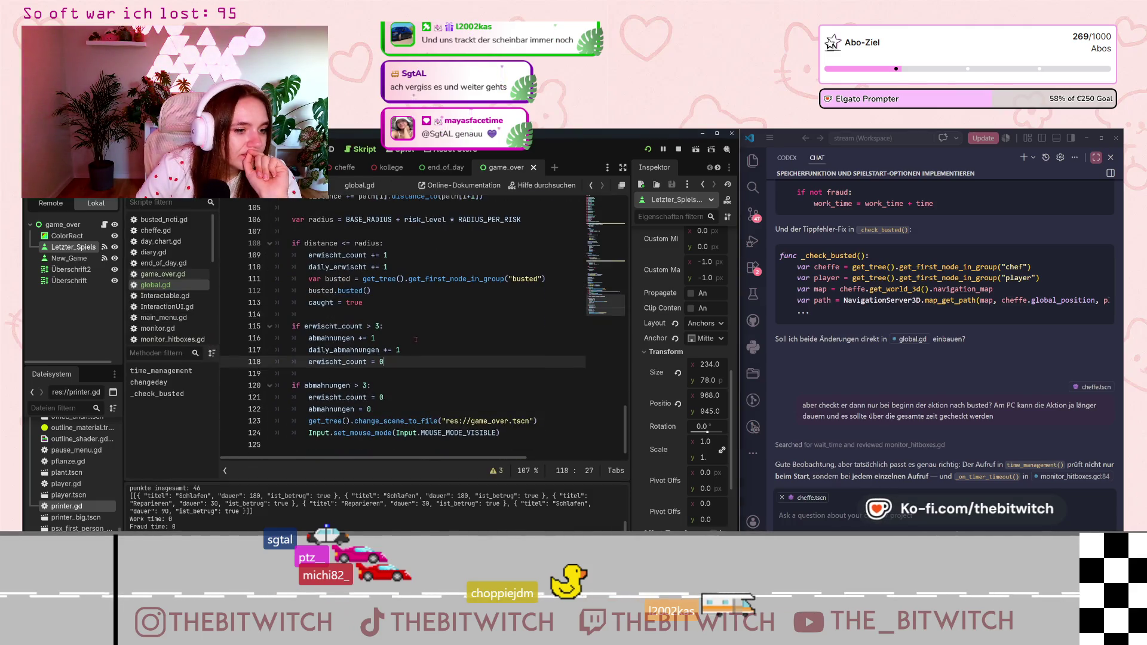
pyautogui.scroll(5, 442, 339)
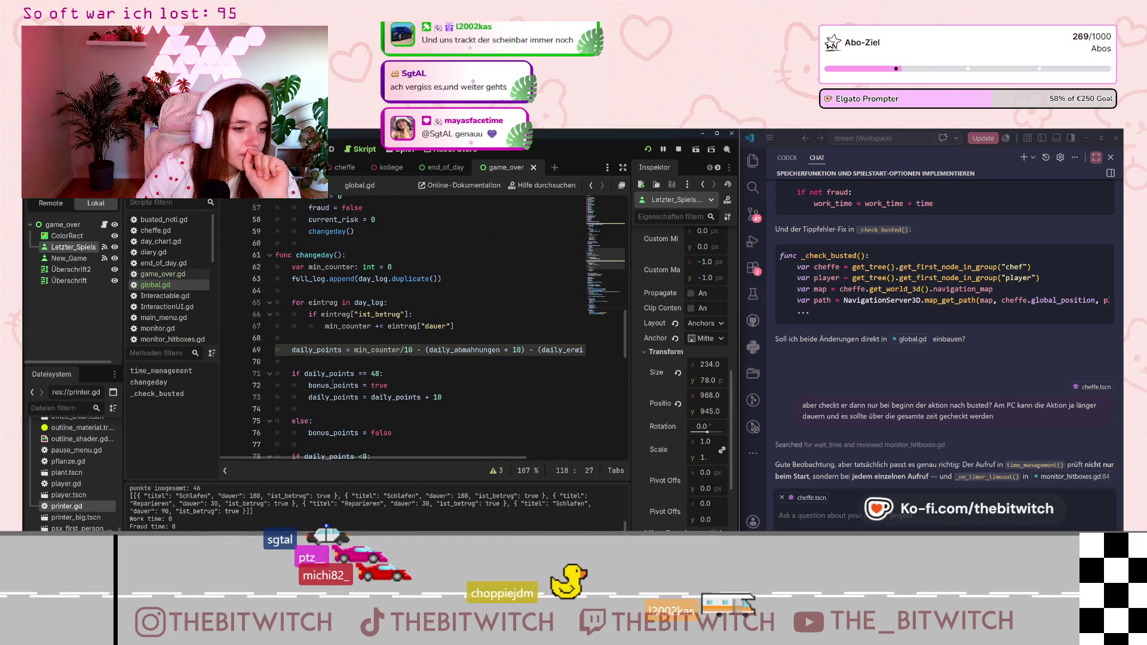
pyautogui.click(389, 373)
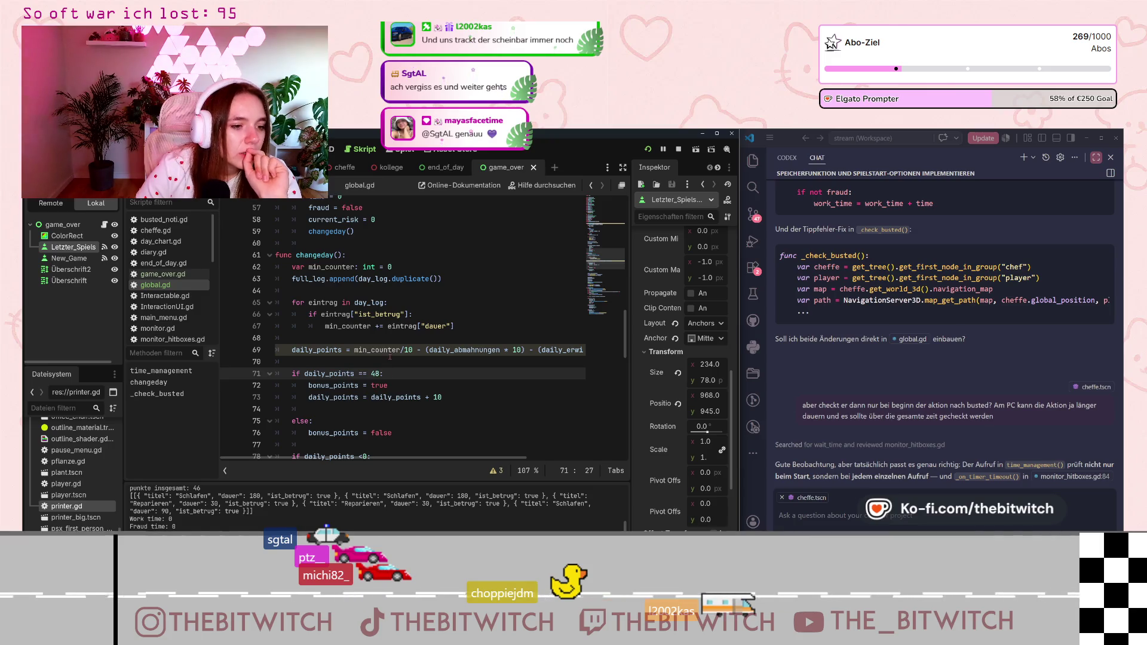
pyautogui.scroll(-2, 389, 357)
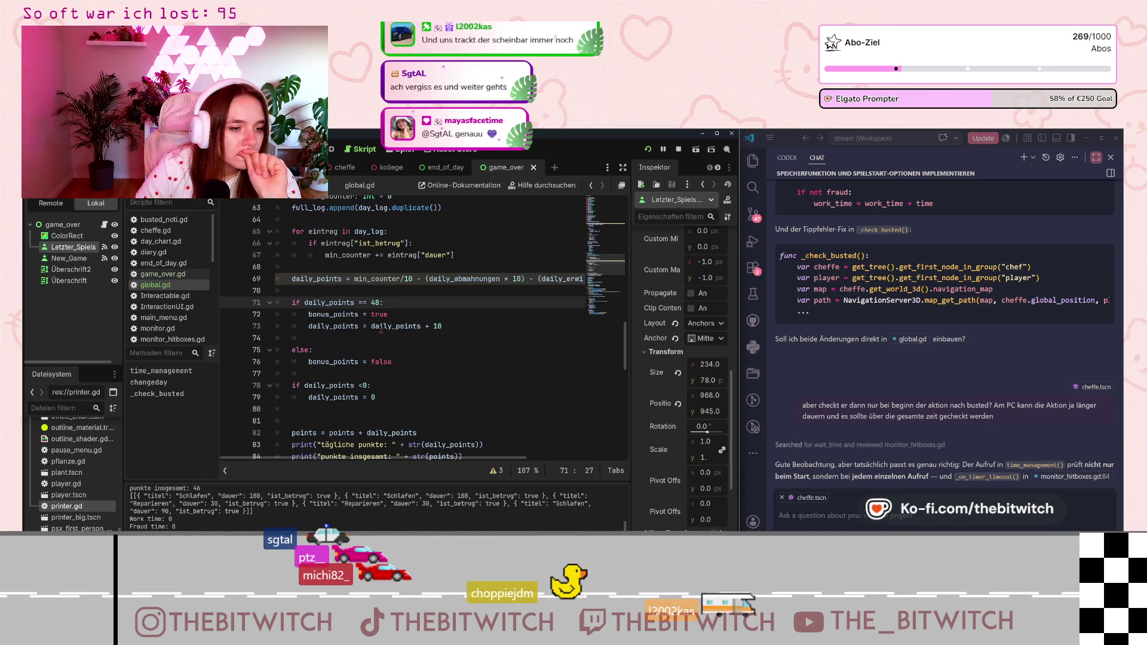
pyautogui.scroll(3, 380, 329)
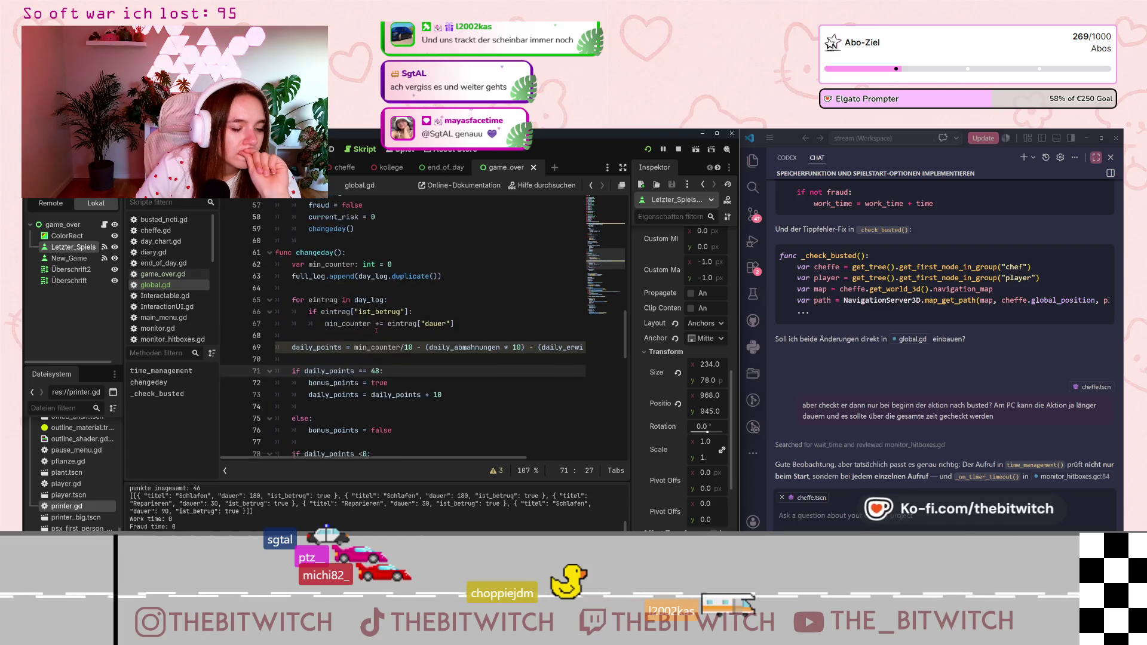
pyautogui.scroll(4, 377, 330)
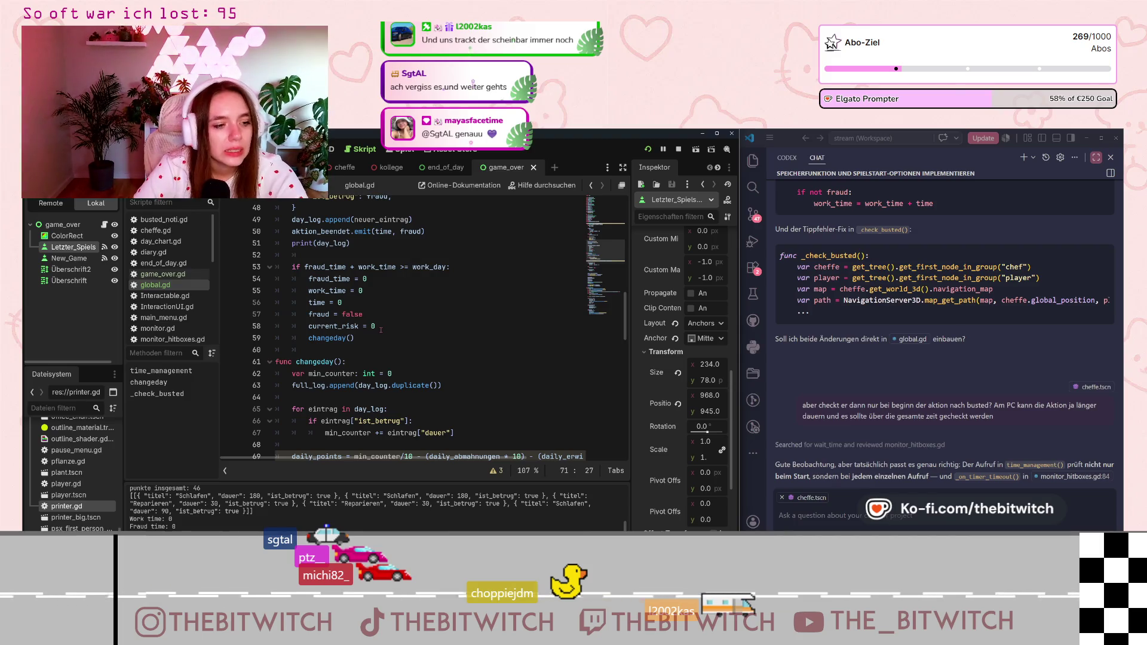
pyautogui.click(416, 337)
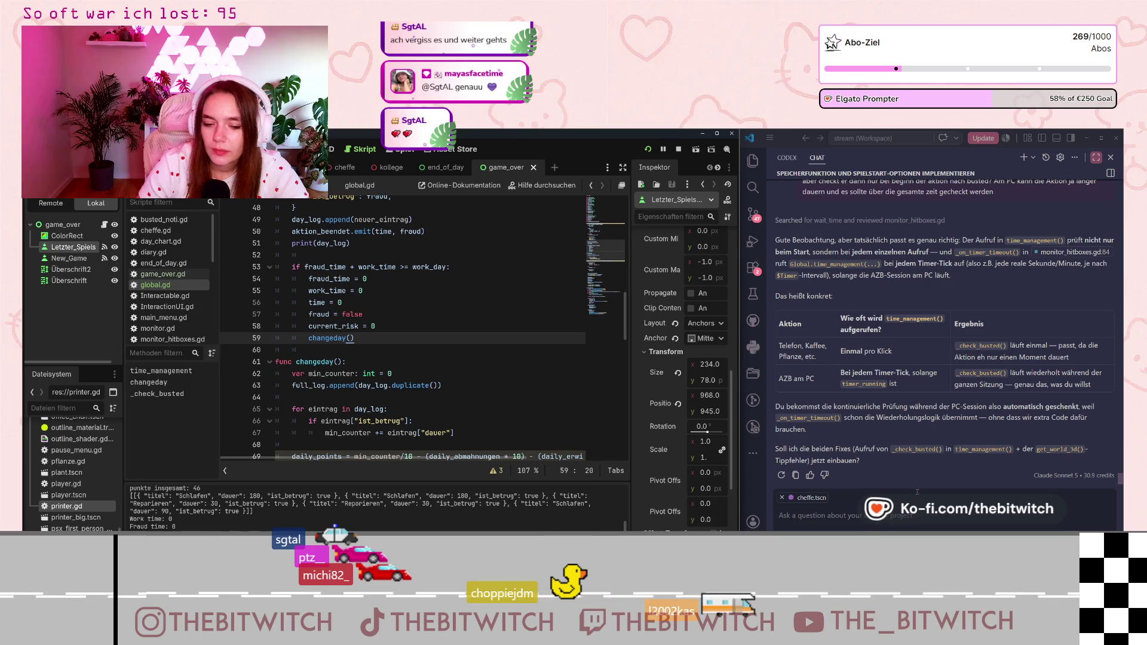
# - Without the cheffe.tscn context, ask the AI why caught actions except PC still score points in global
pyautogui.click(825, 515)
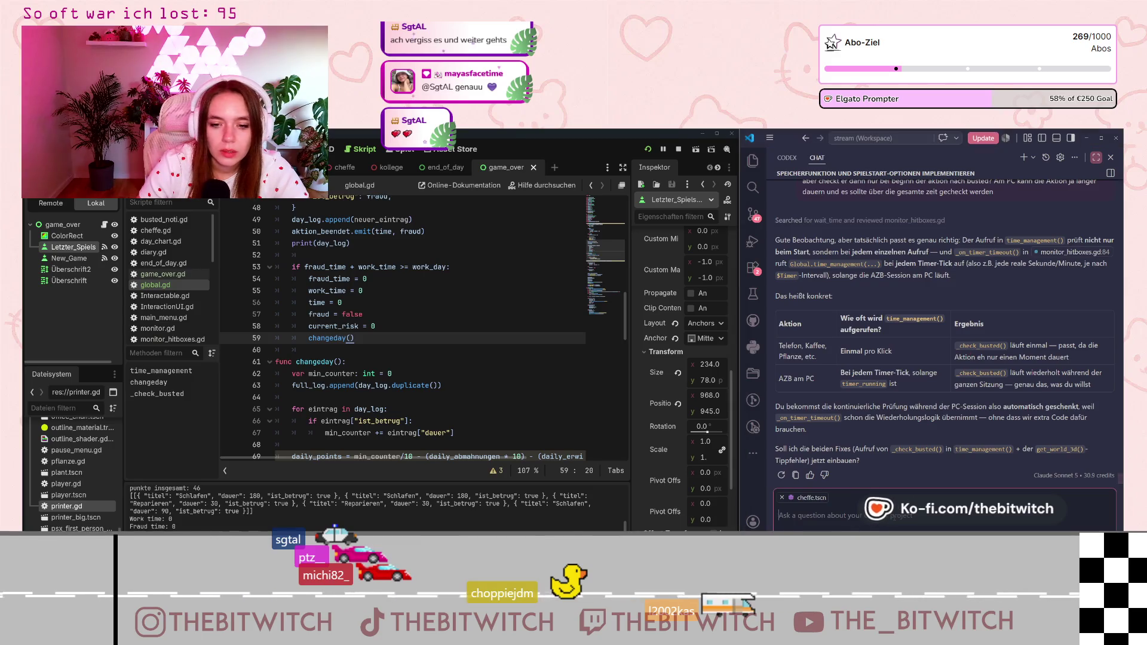
pyautogui.click(781, 498)
pyautogui.write('Ich hab')
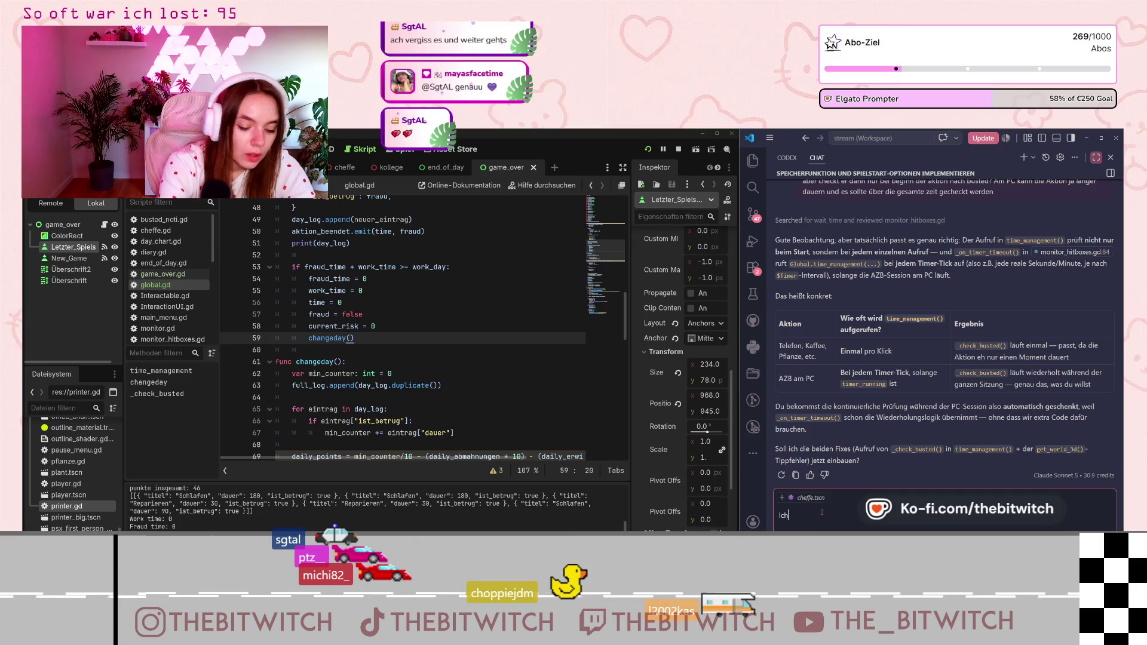
pyautogui.write('e versucht')
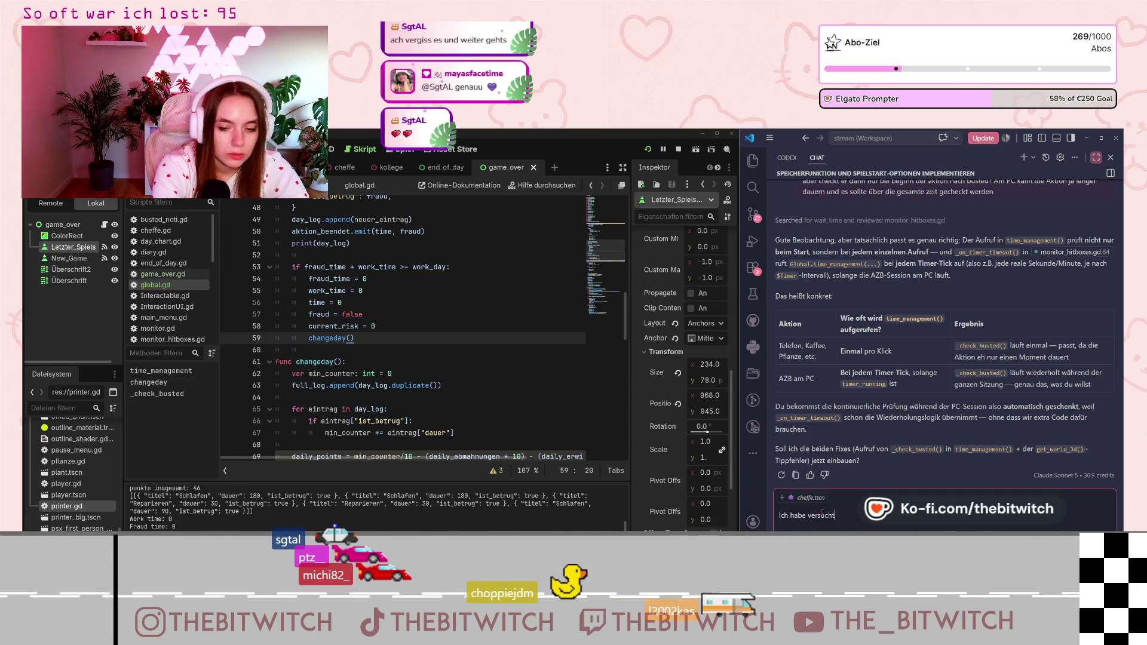
pyautogui.write(', das ')
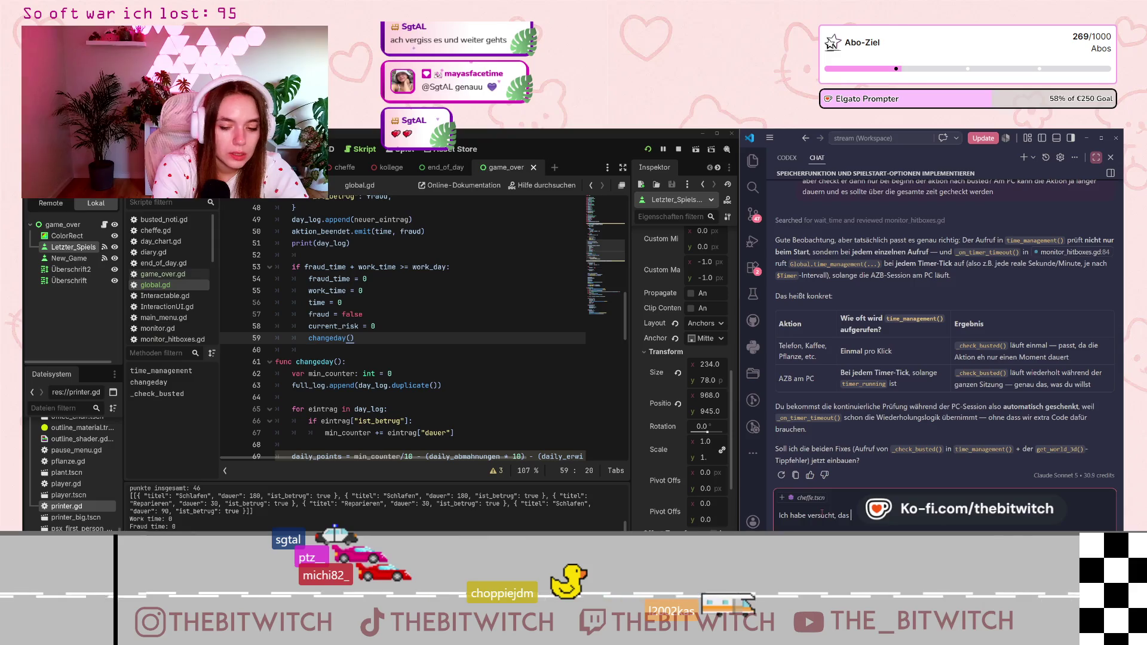
pyautogui.write('erwi ein')
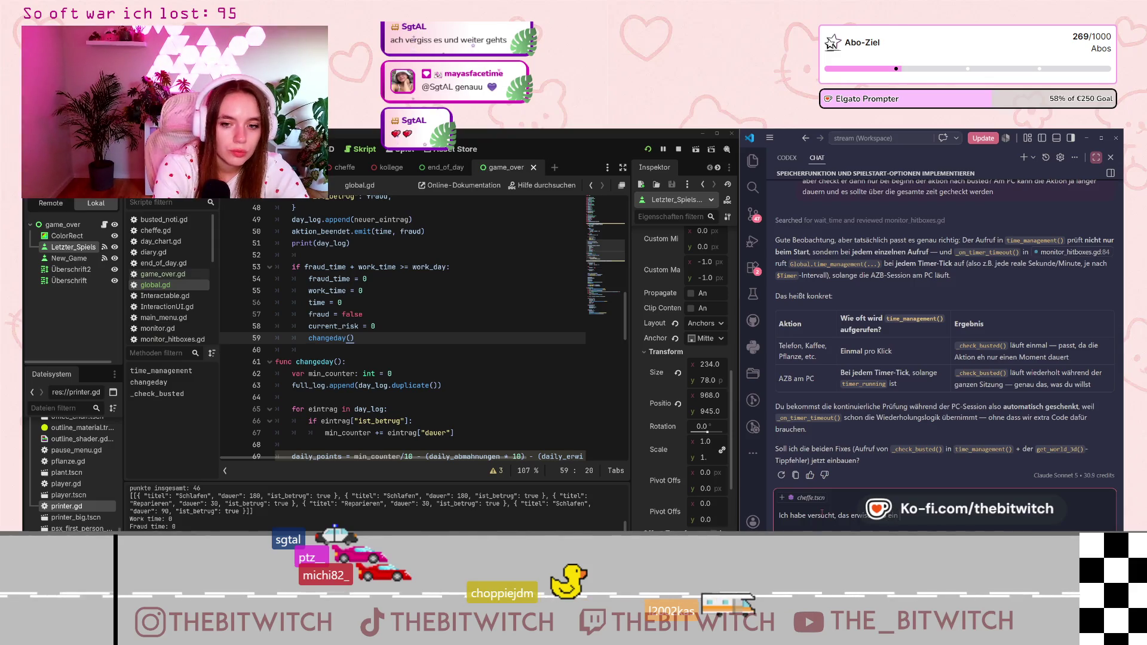
pyautogui.write('zubaue')
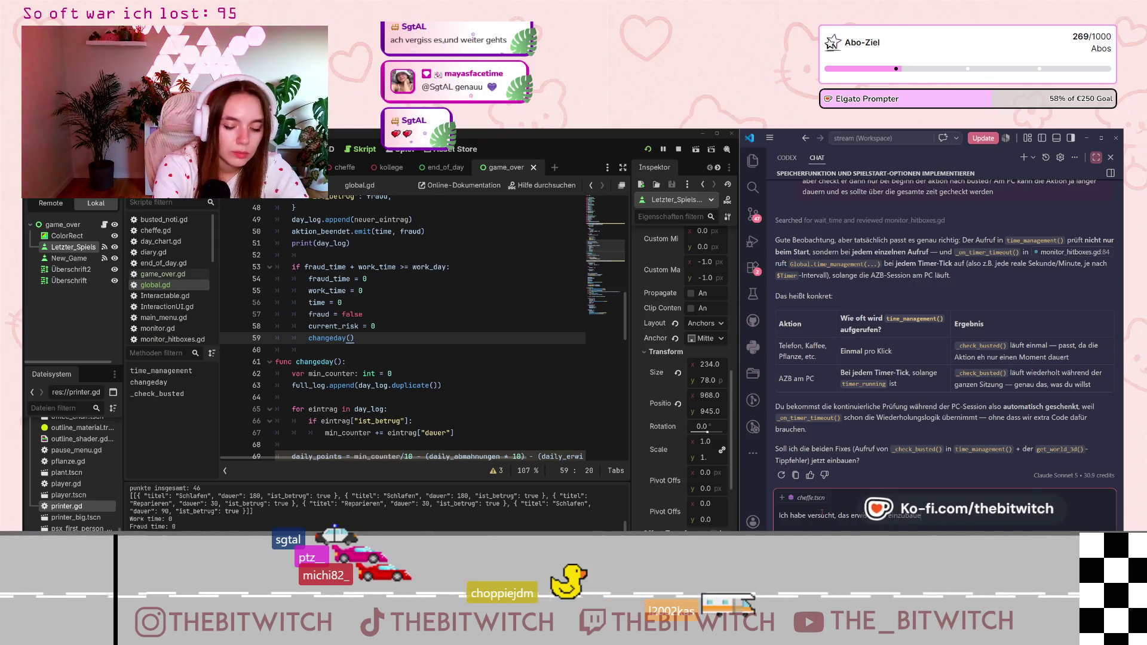
pyautogui.write('n, dass')
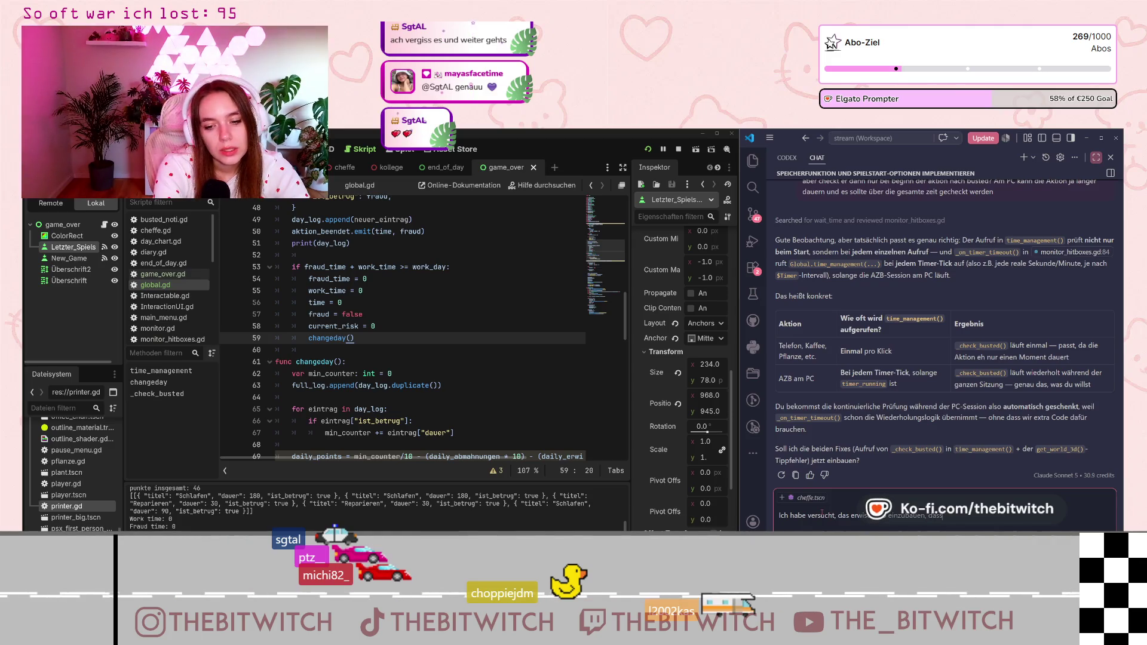
pyautogui.write(' die le')
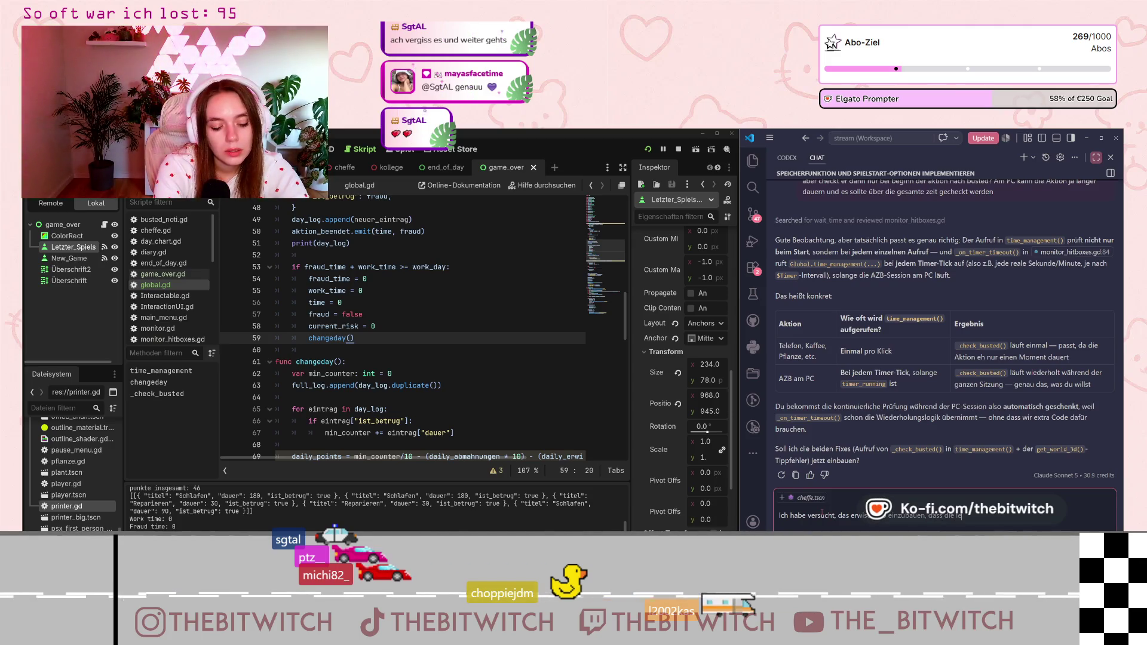
pyautogui.press('BackSpace')
pyautogui.press('BackSpace')
pyautogui.press('BackSpace')
pyautogui.write('akt')
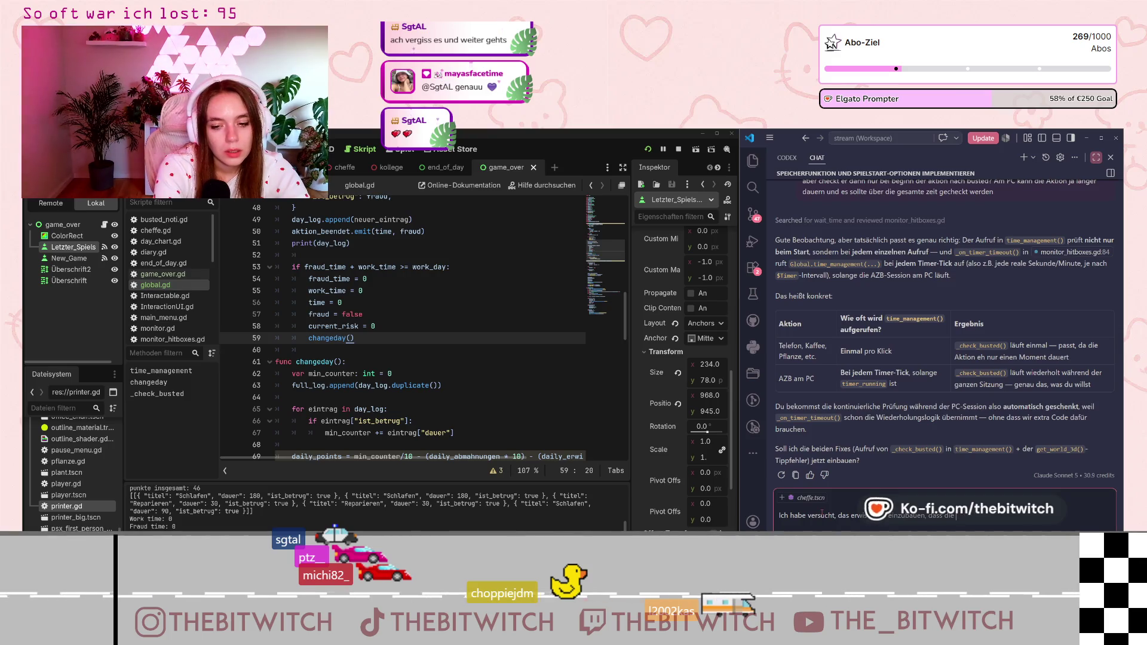
pyautogui.write('ion, bei de')
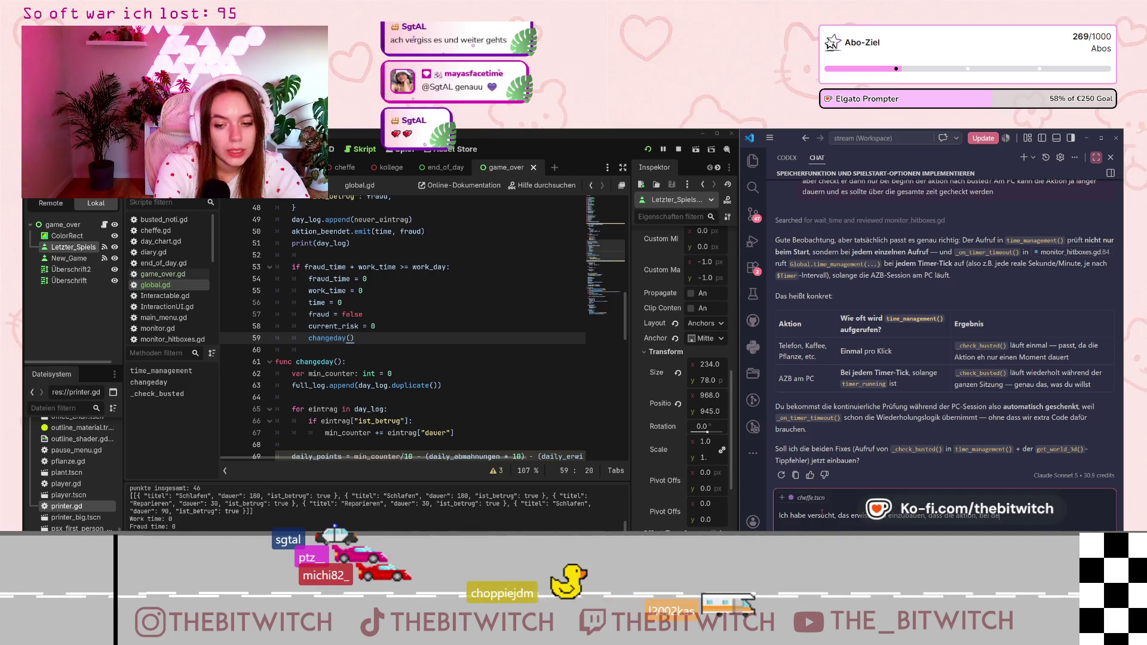
pyautogui.write('r erwischt')
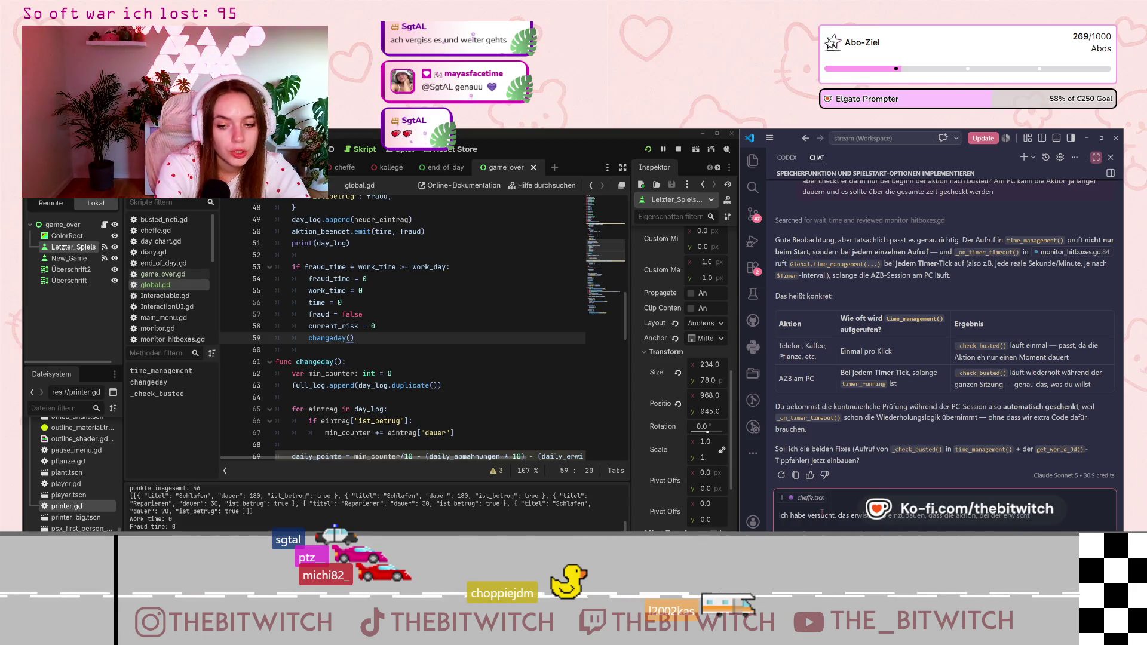
pyautogui.write(' wird (außer')
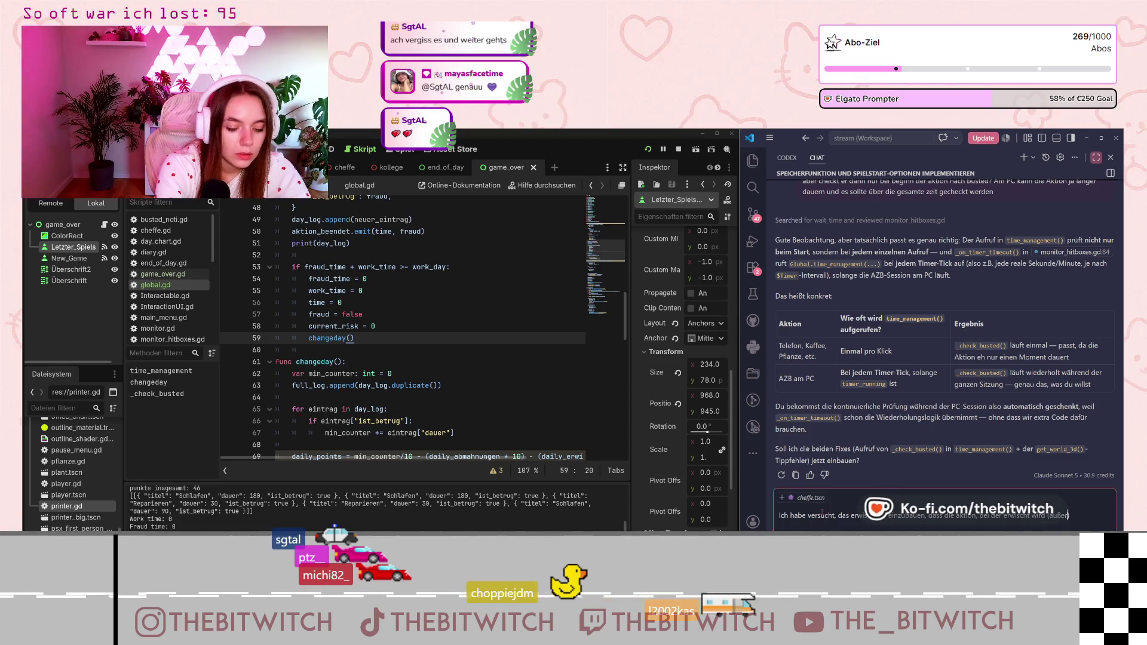
pyautogui.write(' pc) nc')
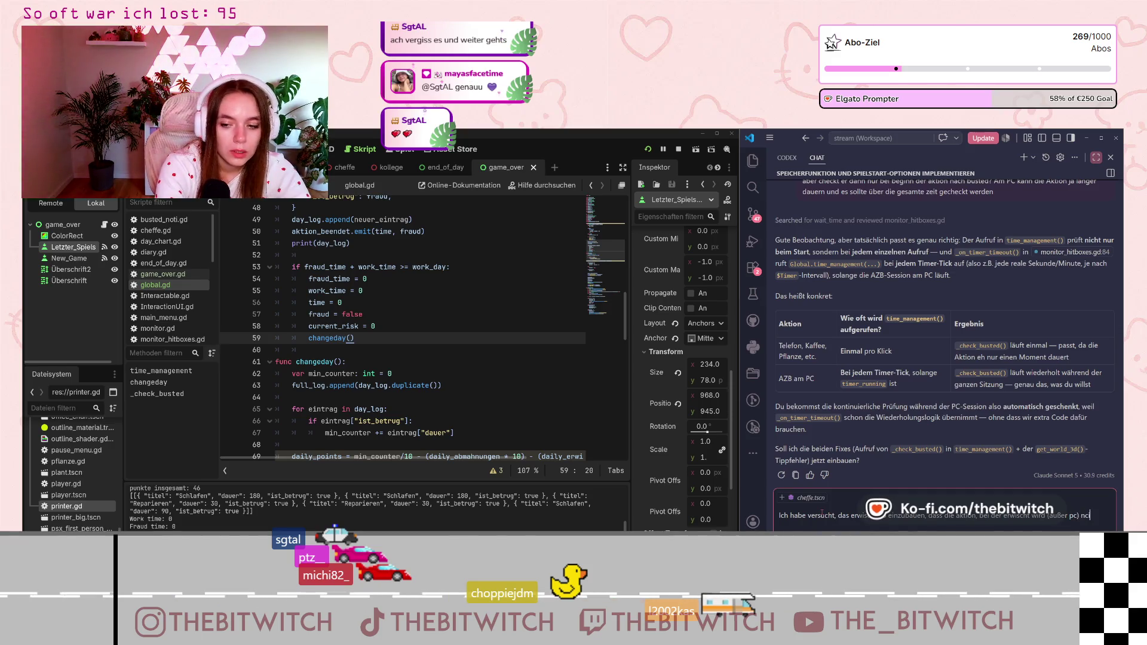
pyautogui.press('BackSpace')
pyautogui.press('BackSpace')
pyautogui.press('BackSpace')
pyautogui.write('ich')
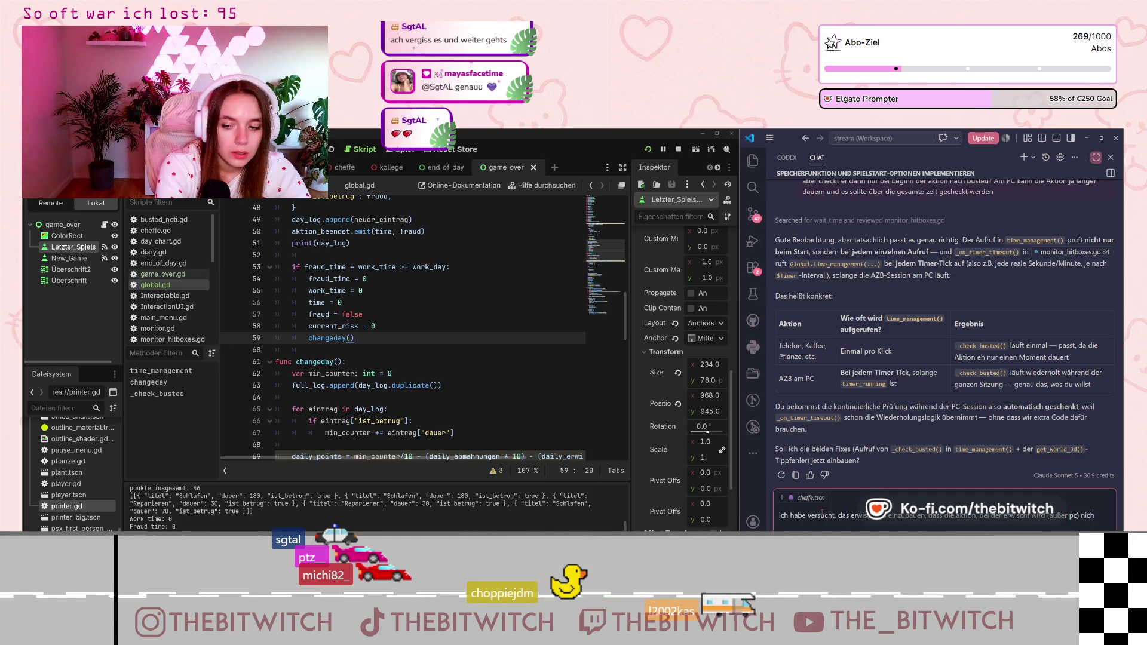
pyautogui.write('t in die punkt')
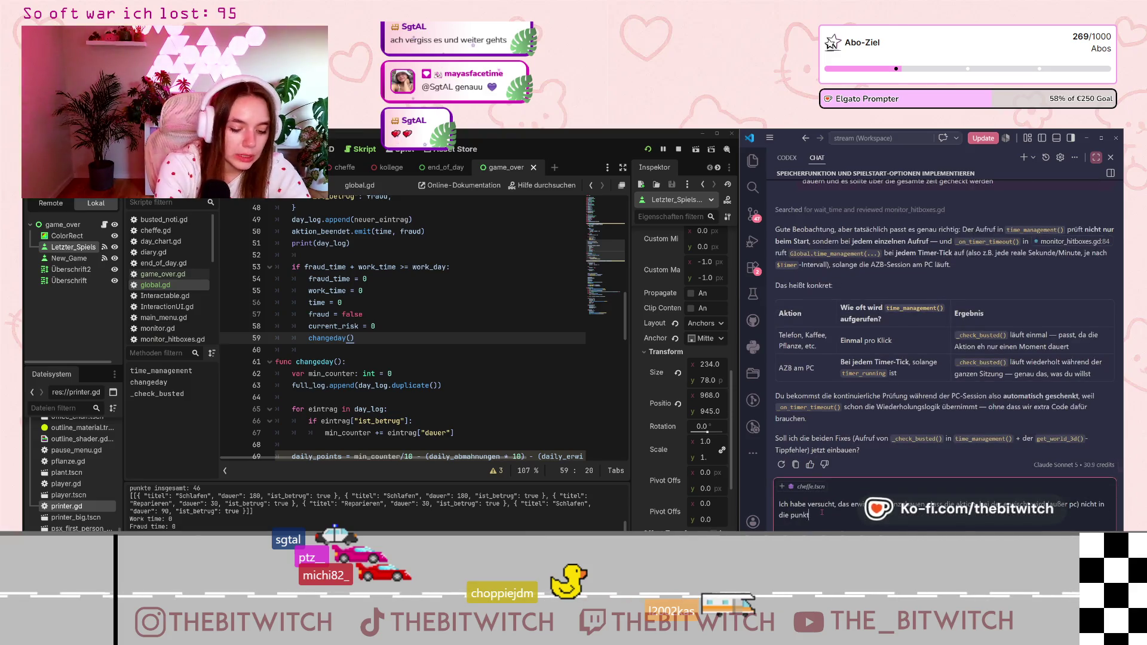
pyautogui.write('e zählt.')
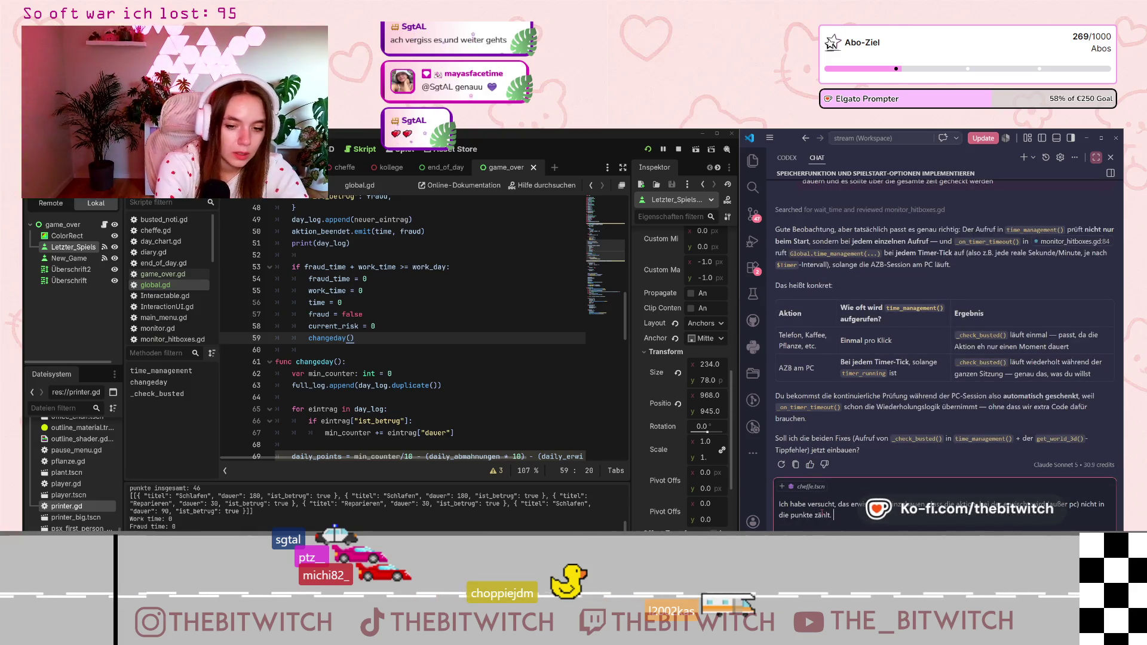
pyautogui.write(' Irgendwie')
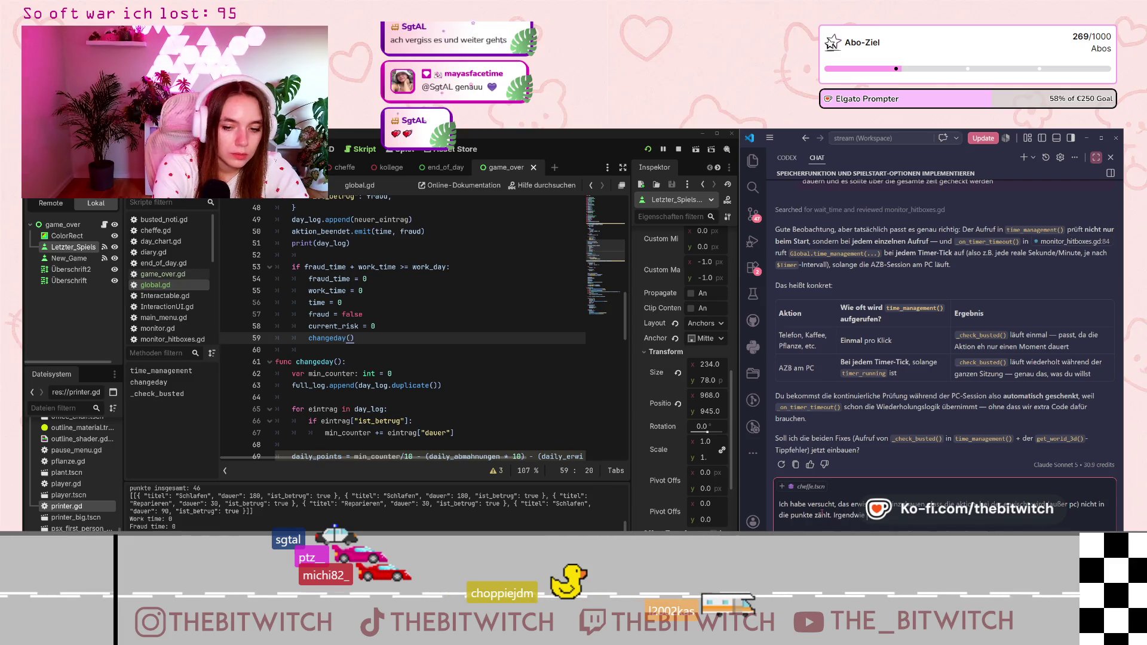
pyautogui.write(' geht das nic')
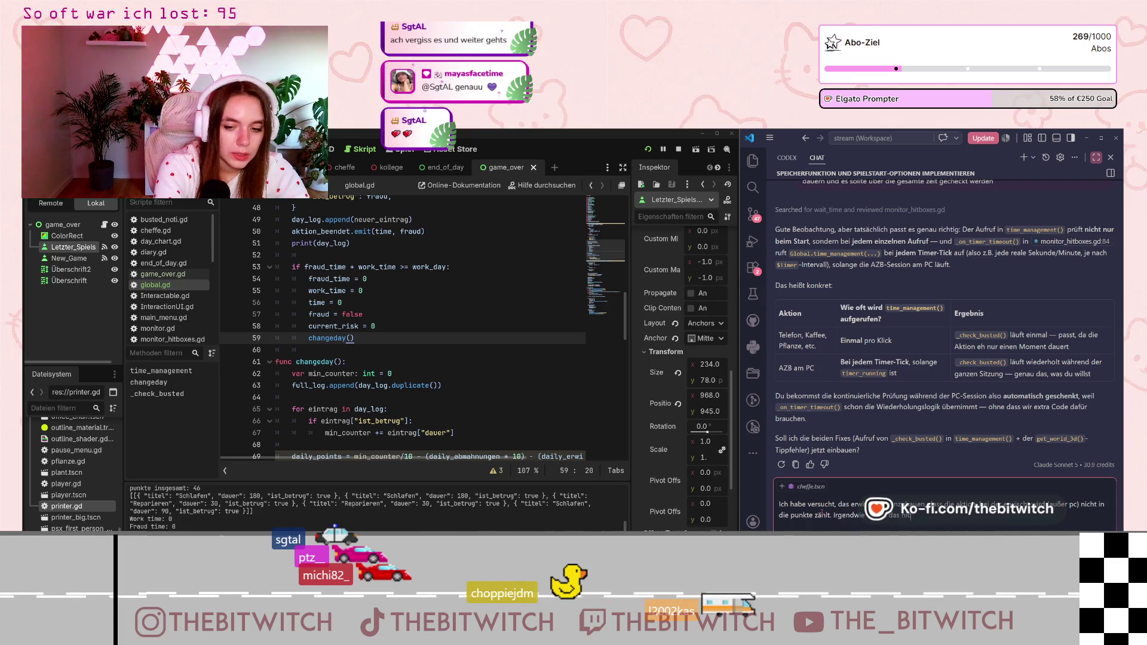
pyautogui.write('ht richtig.')
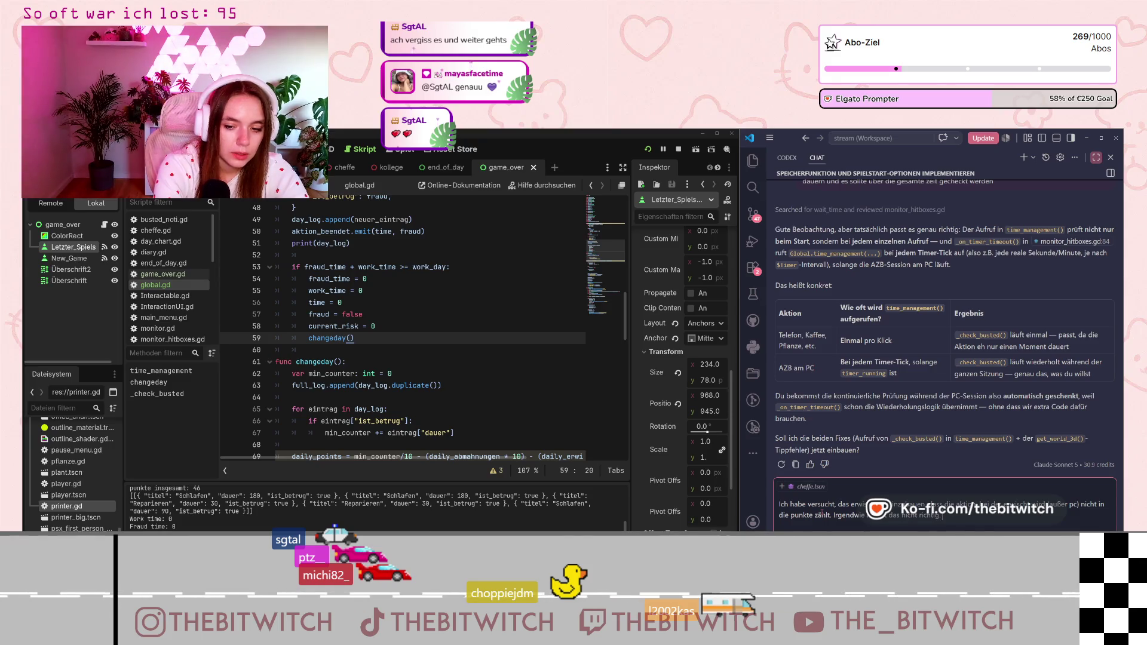
pyautogui.write(' Guck mal b')
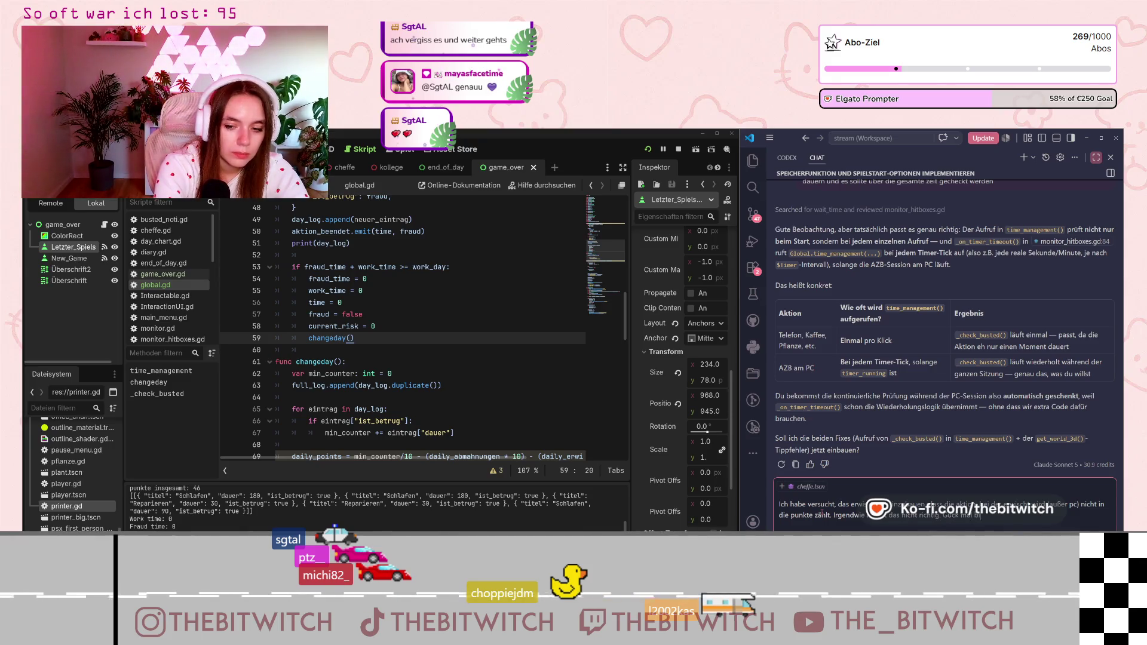
pyautogui.write(' in global')
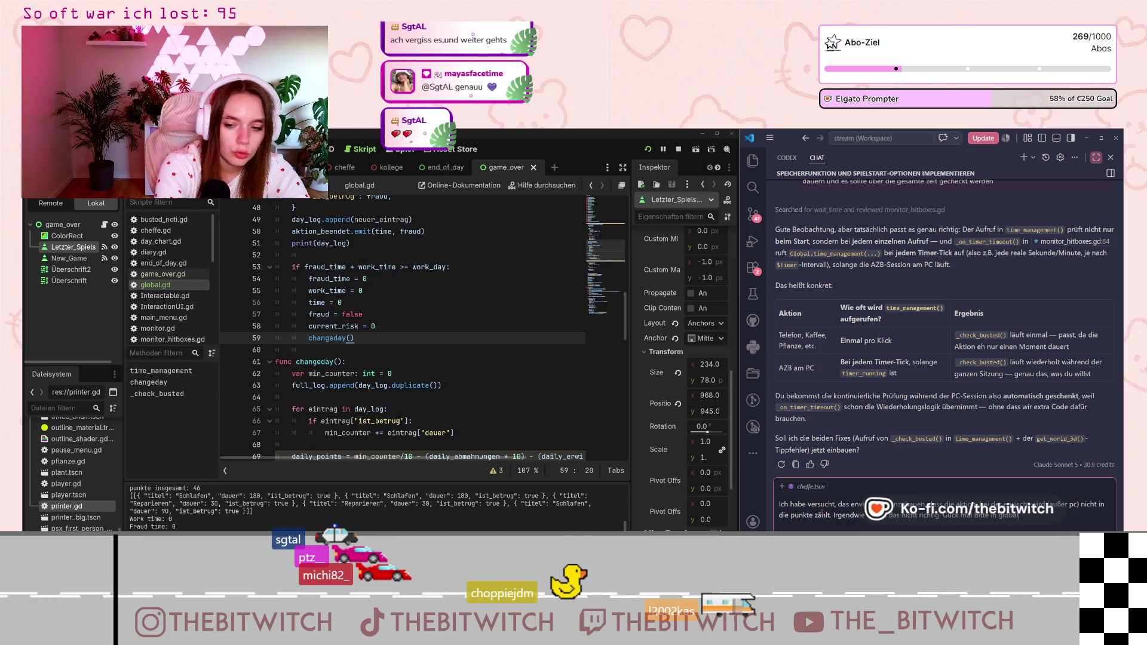
pyautogui.write(', was da schief')
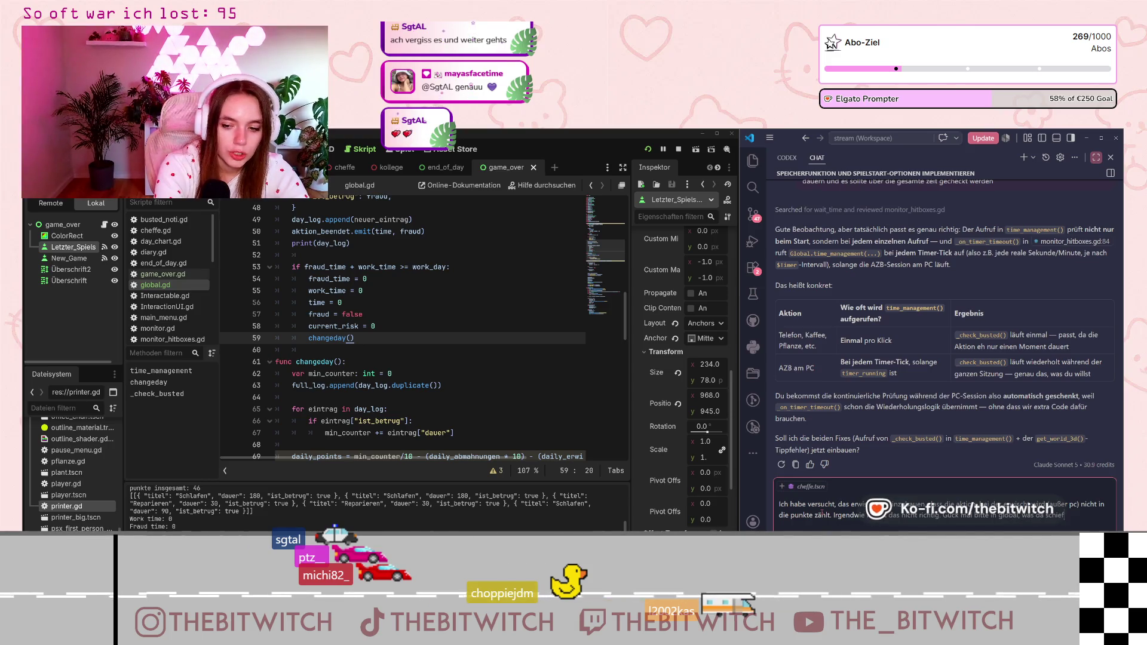
pyautogui.write(' geht')
pyautogui.press('Return')
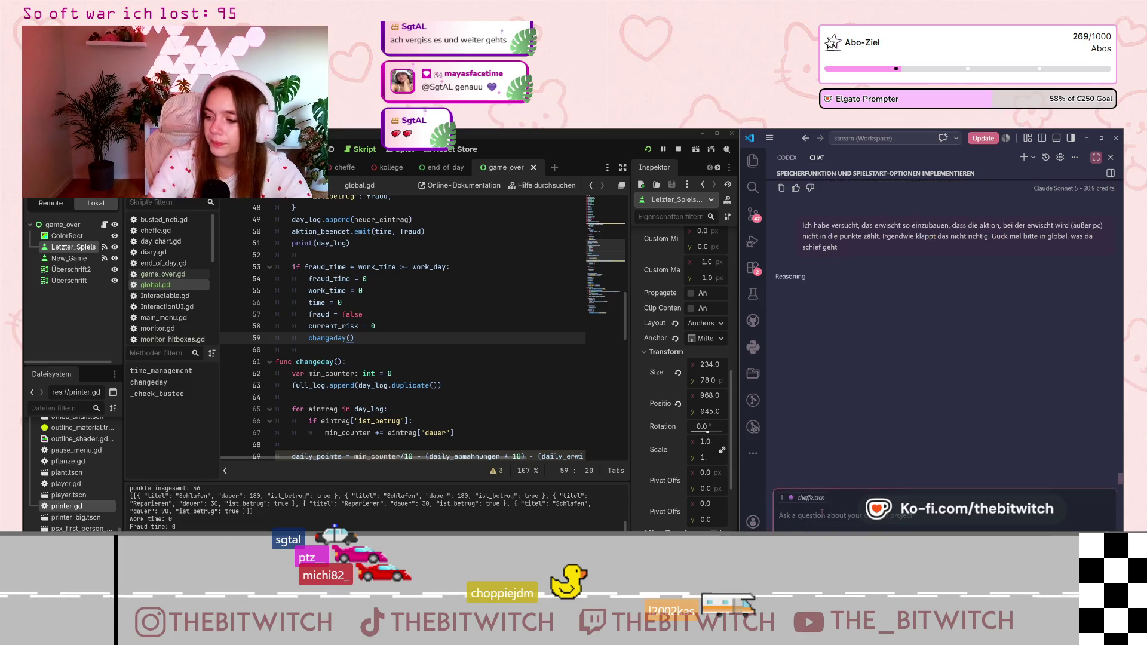
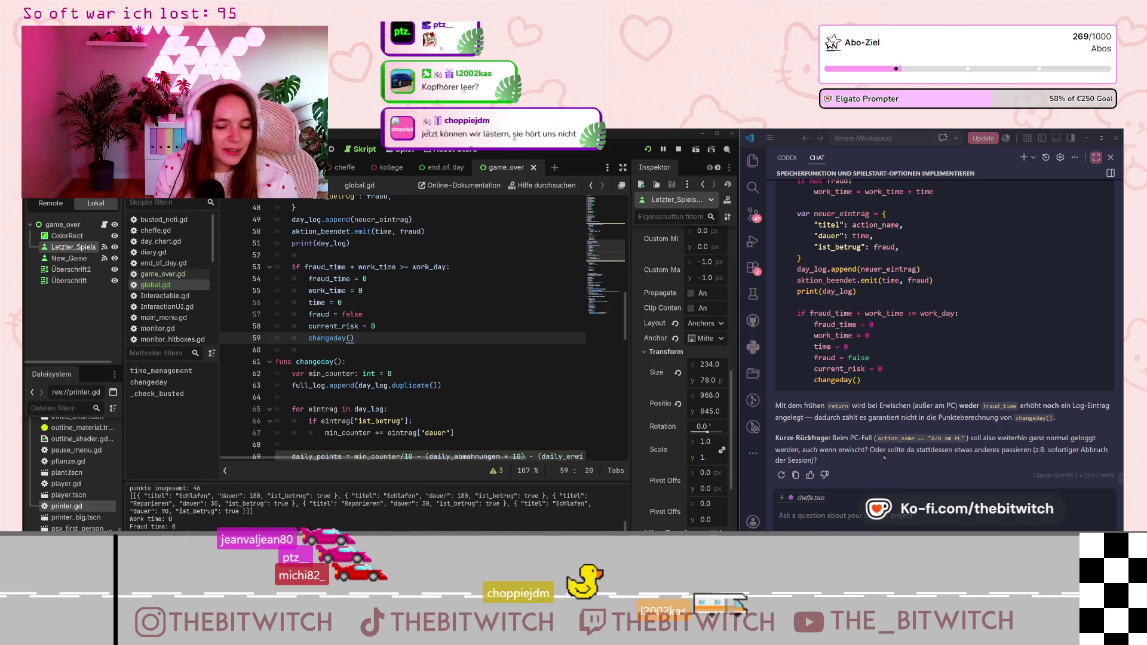
# - Read through the assistant's suggested fix, noting its caught = false reset
pyautogui.scroll(15, 884, 458)
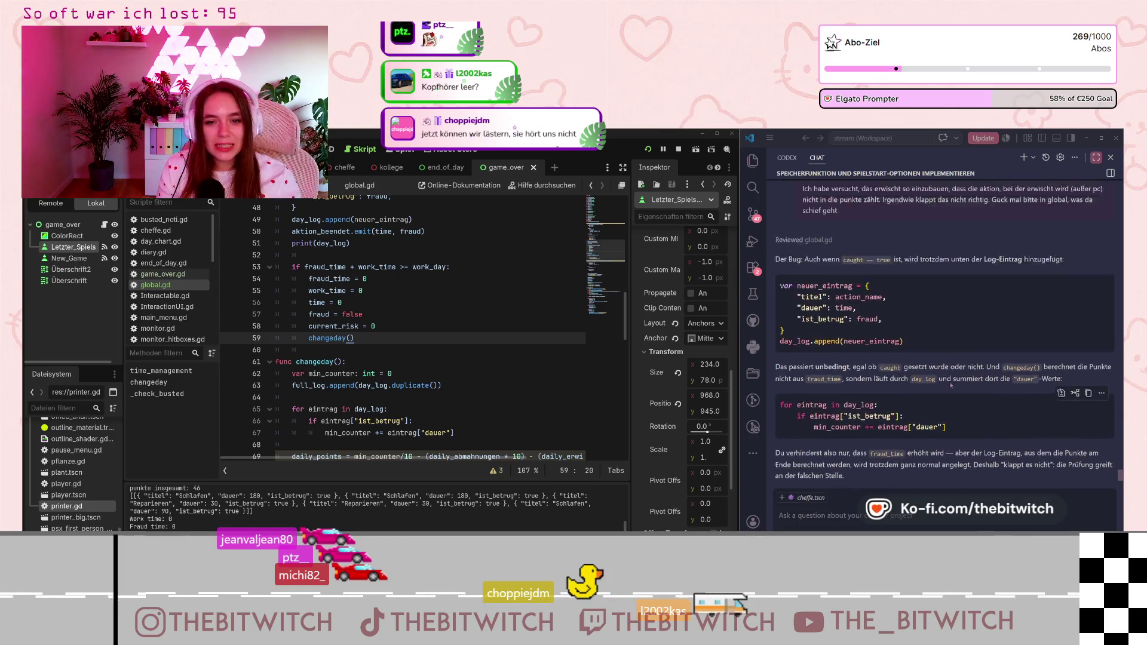
pyautogui.scroll(2, 951, 385)
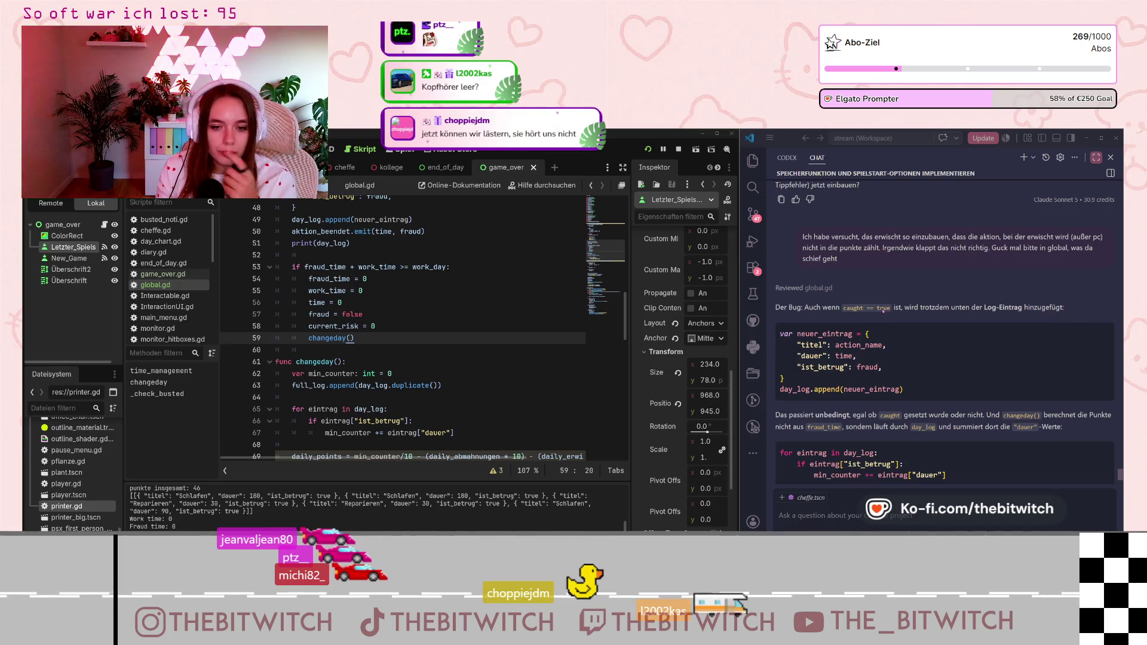
pyautogui.click(915, 312)
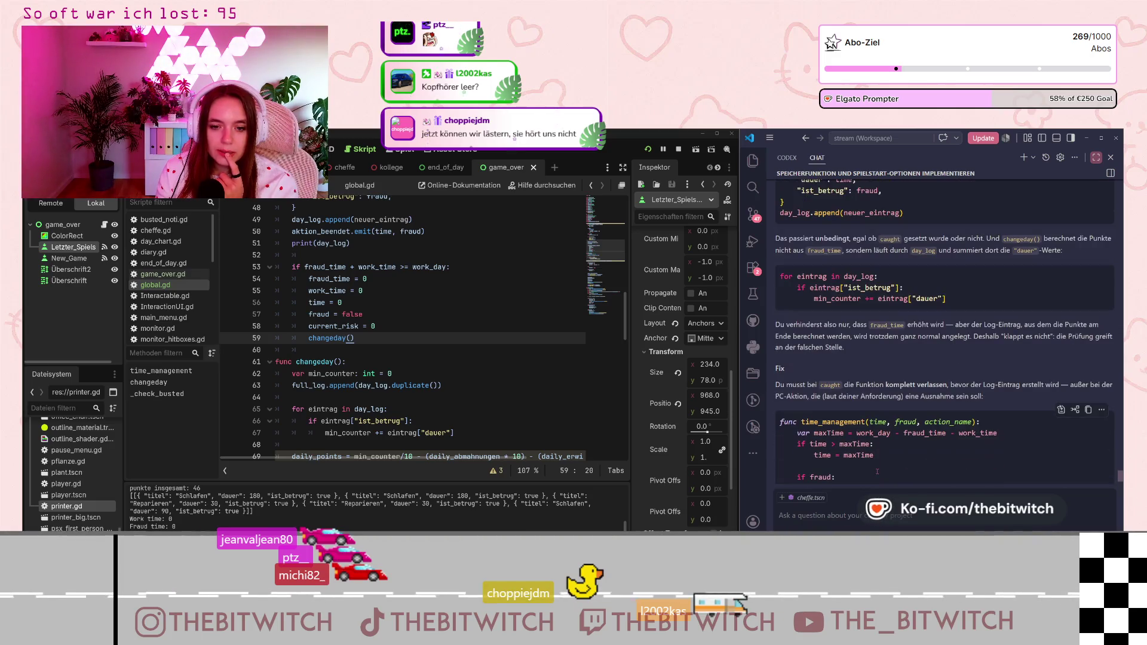
pyautogui.scroll(2, 836, 370)
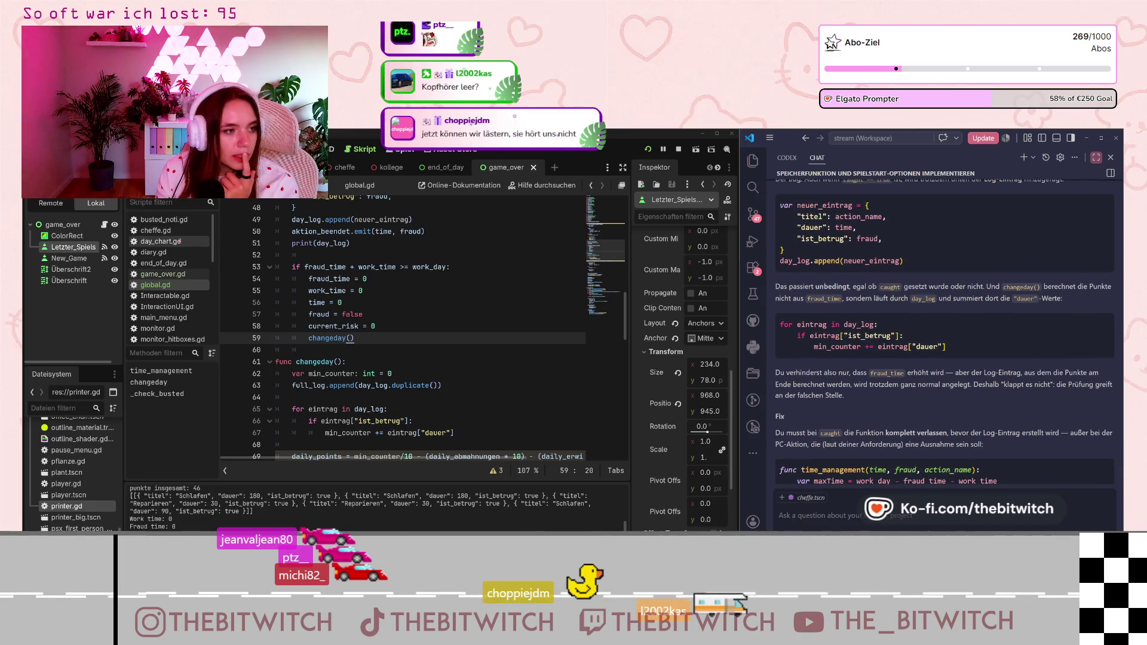
pyautogui.scroll(-3, 173, 268)
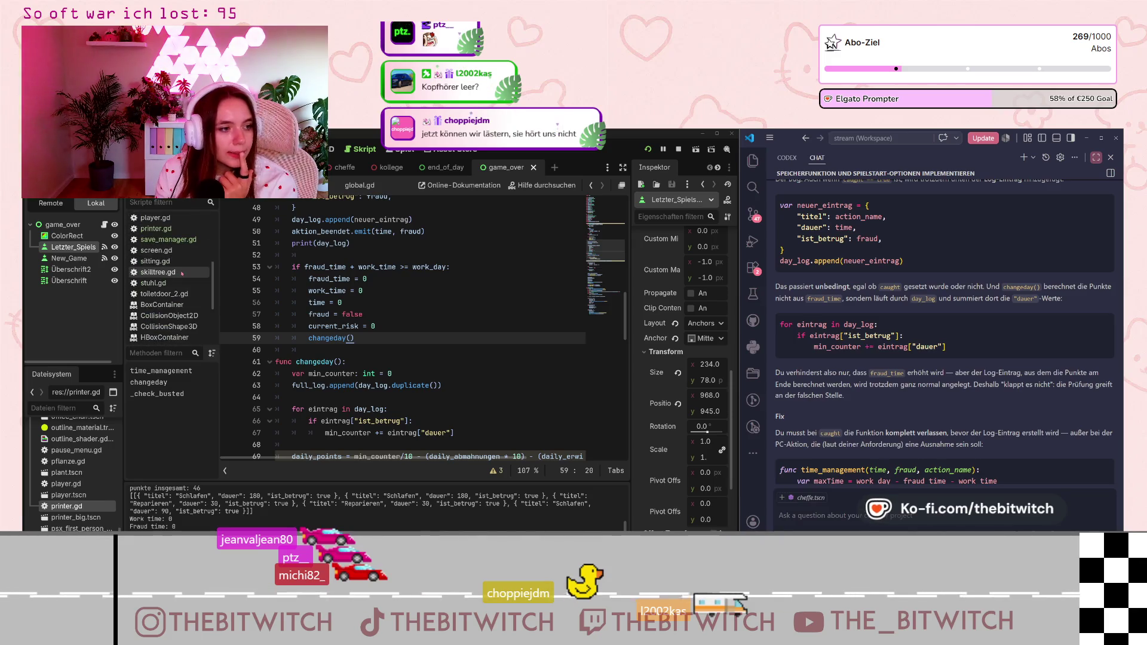
pyautogui.scroll(-2, 181, 275)
pyautogui.scroll(5, 179, 275)
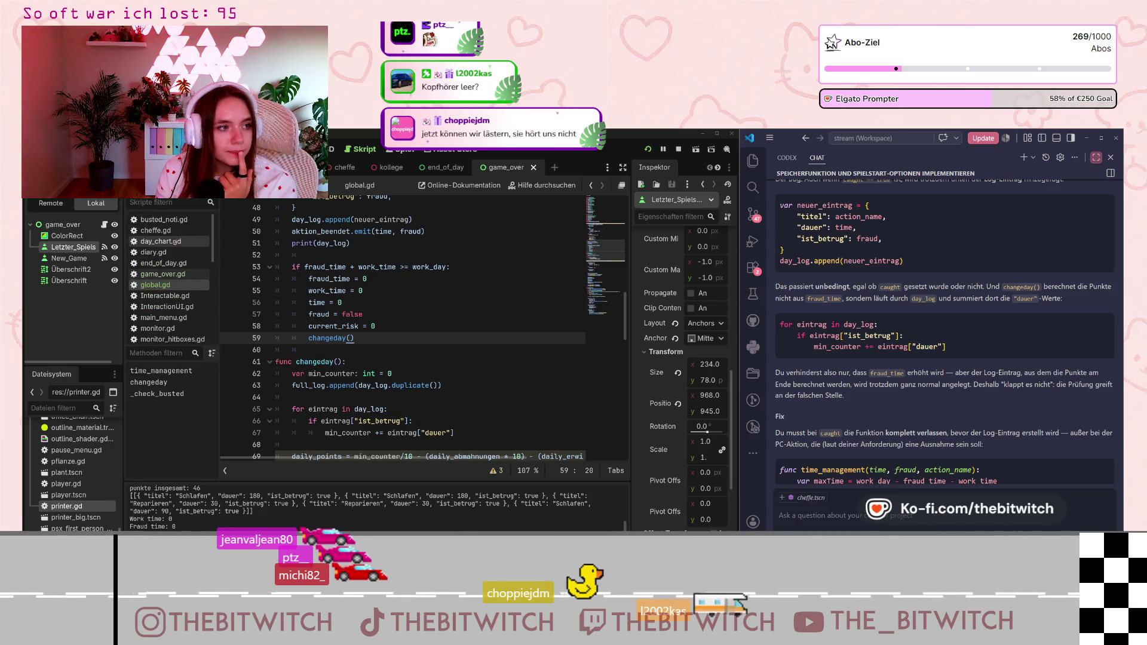
pyautogui.scroll(-3, 68, 508)
pyautogui.scroll(10, 67, 508)
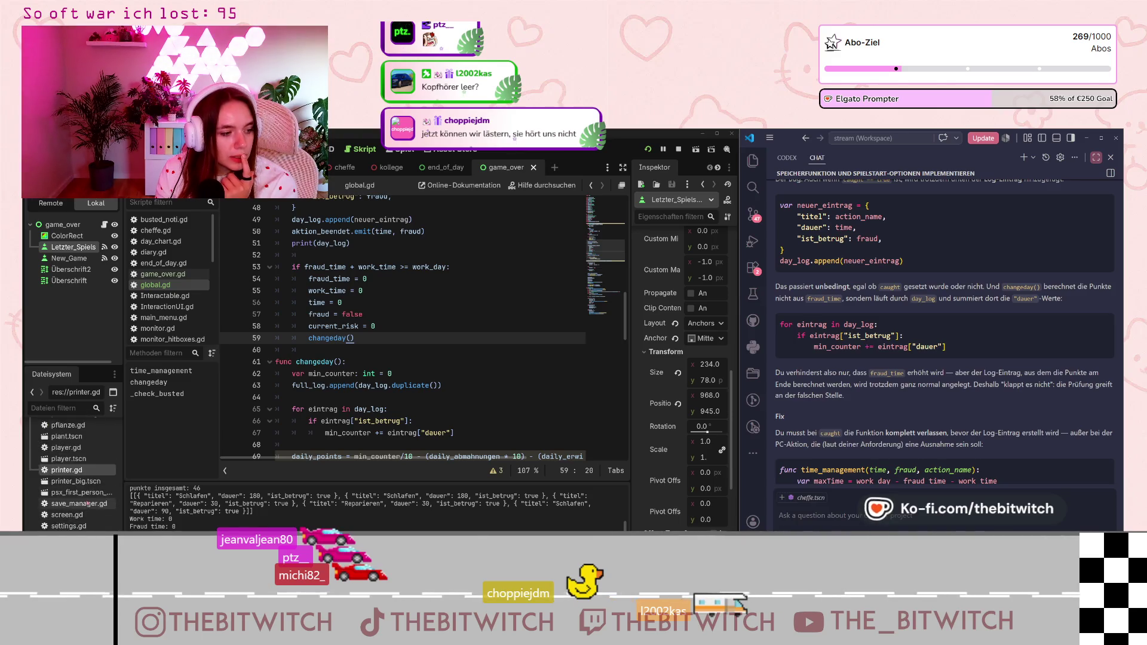
pyautogui.scroll(5, 88, 503)
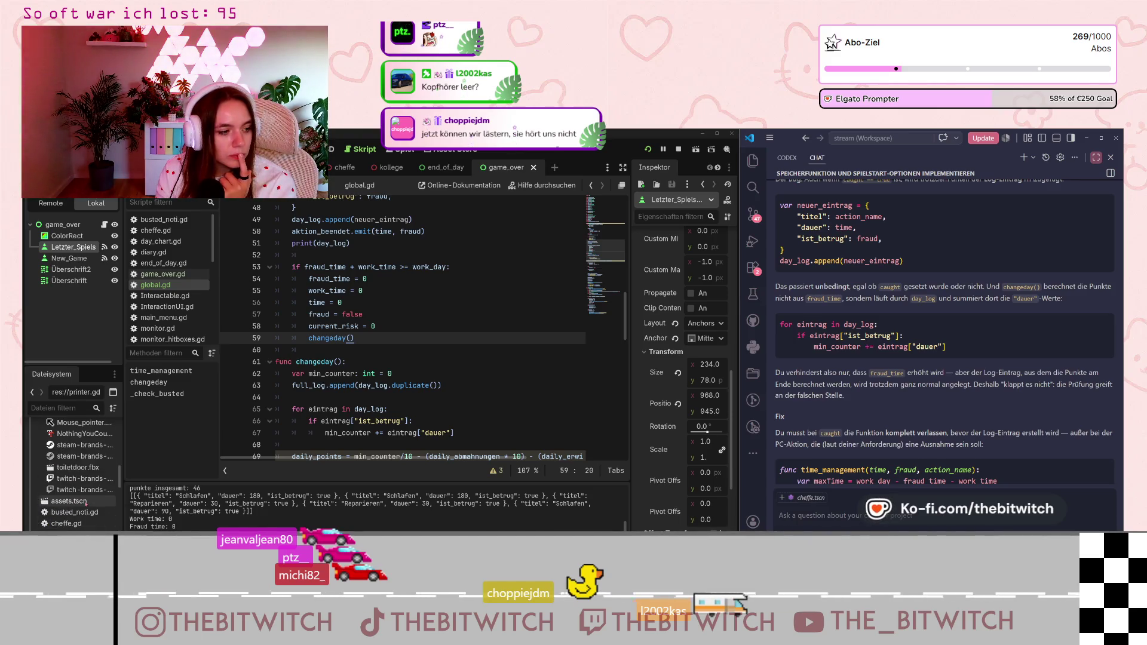
pyautogui.scroll(-5, 87, 503)
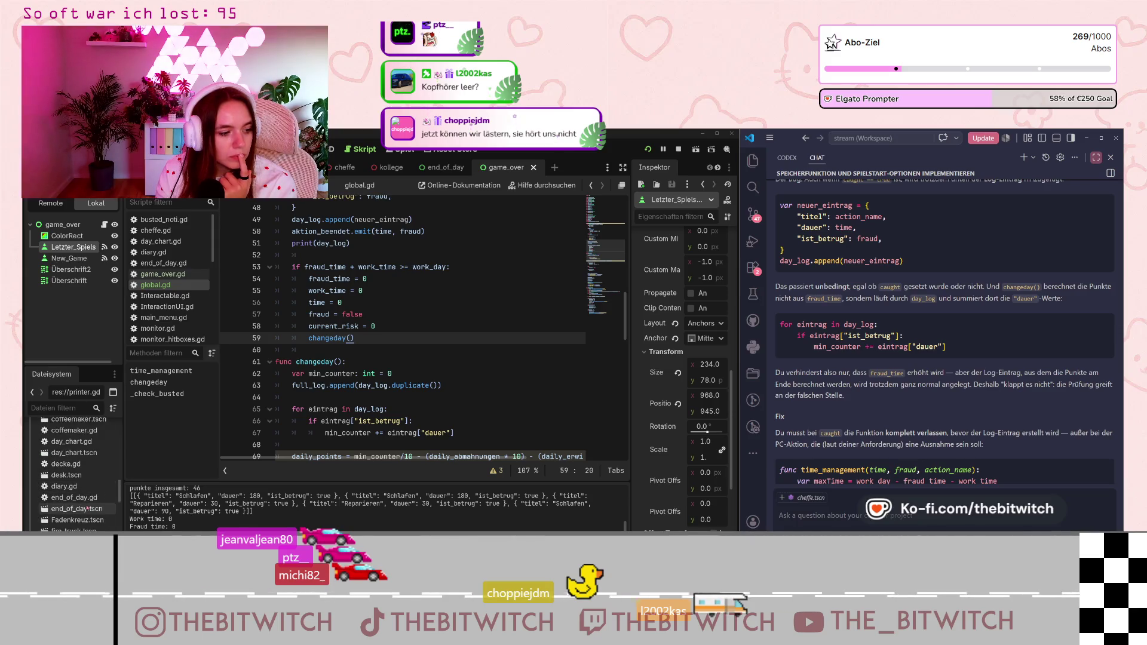
pyautogui.scroll(1, 87, 505)
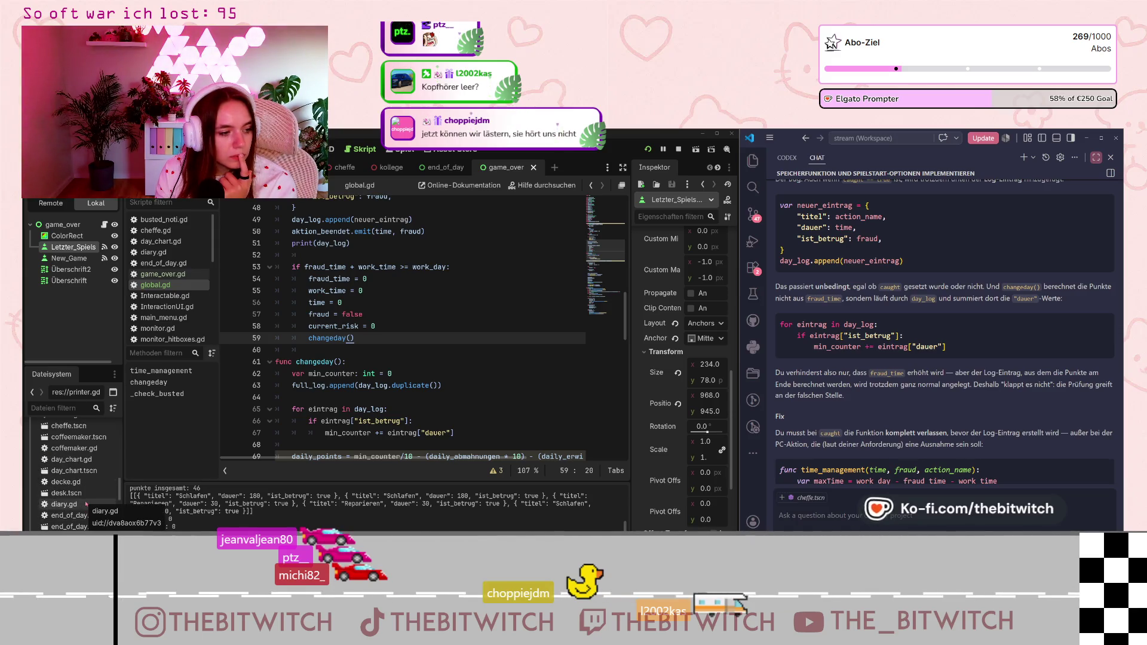
pyautogui.scroll(1, 87, 503)
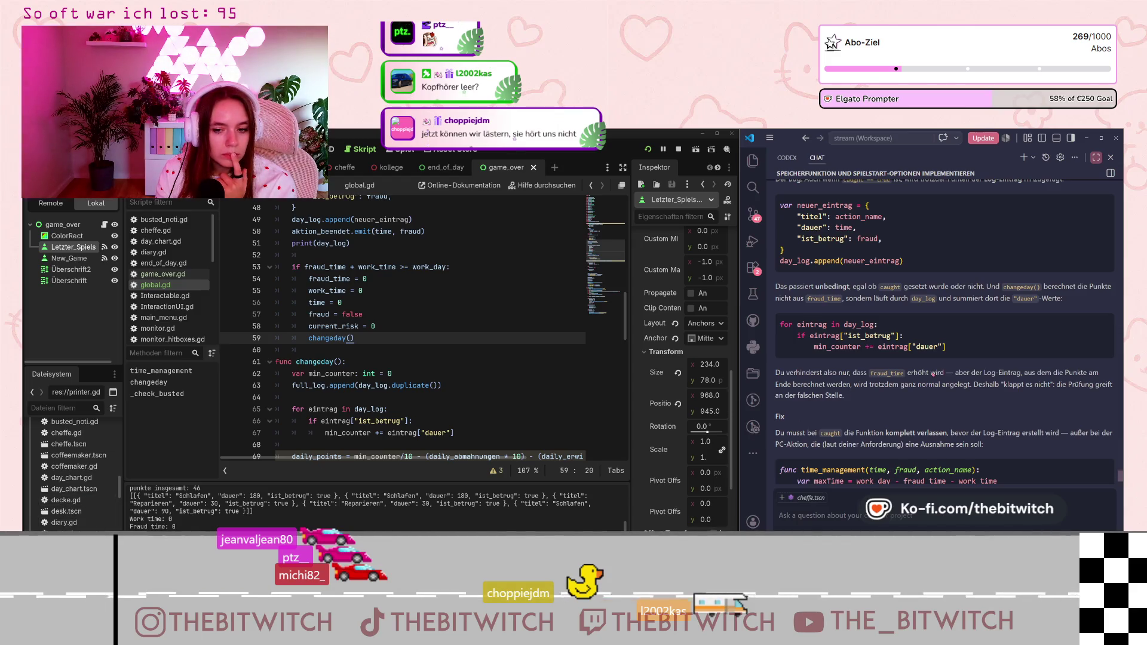
pyautogui.scroll(-2, 933, 374)
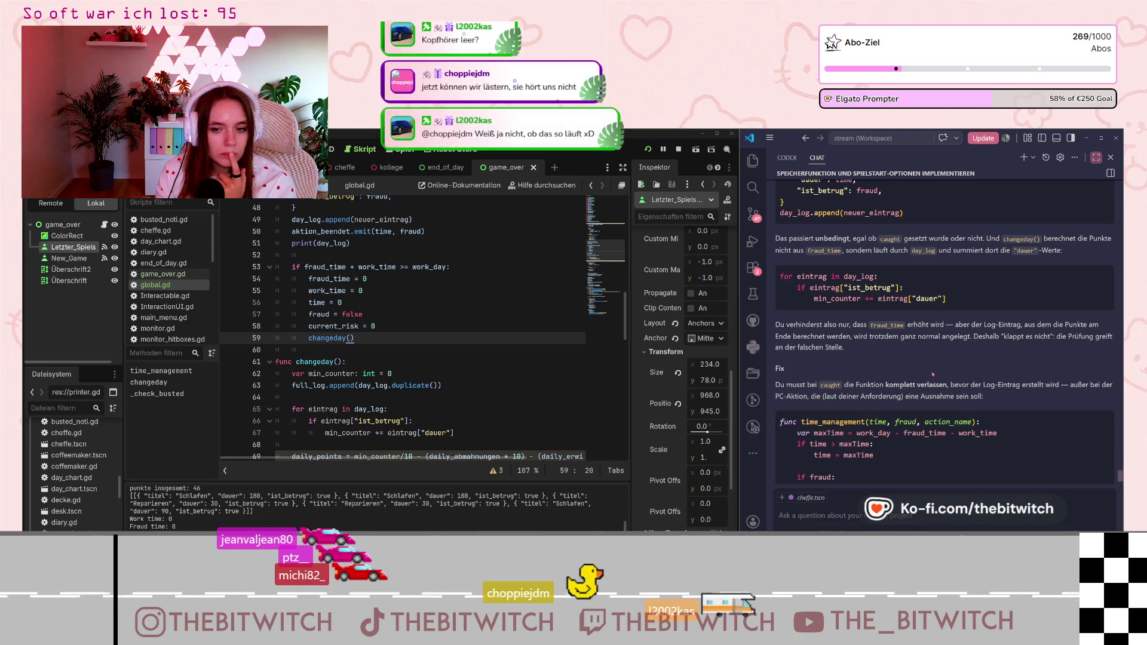
pyautogui.scroll(-1, 933, 375)
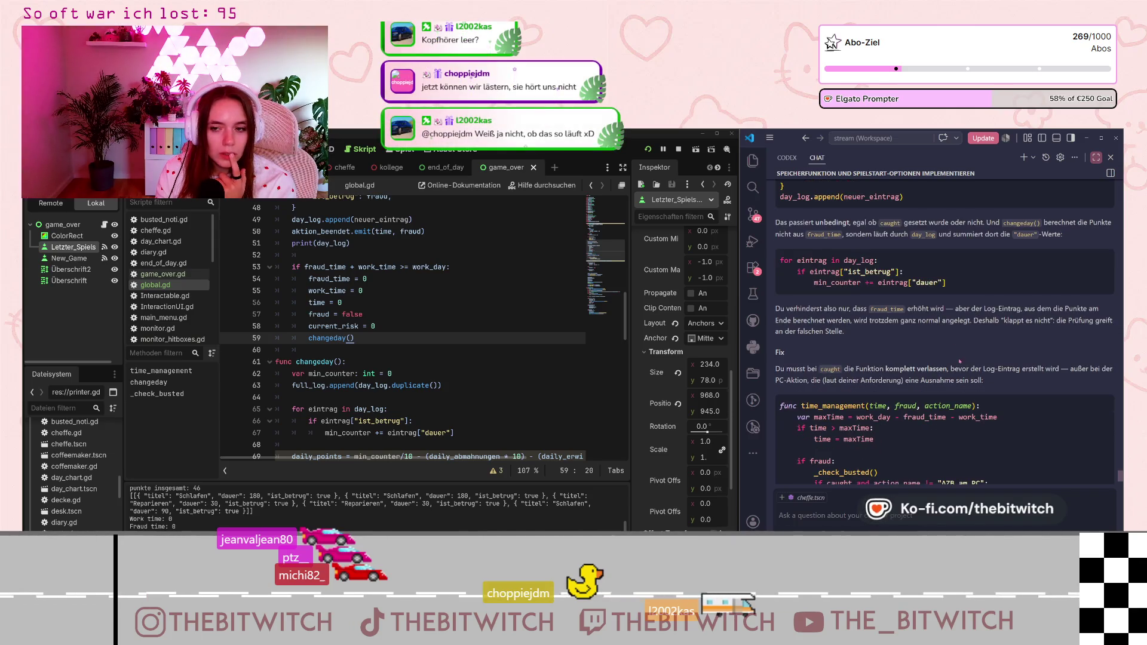
pyautogui.scroll(-2, 994, 381)
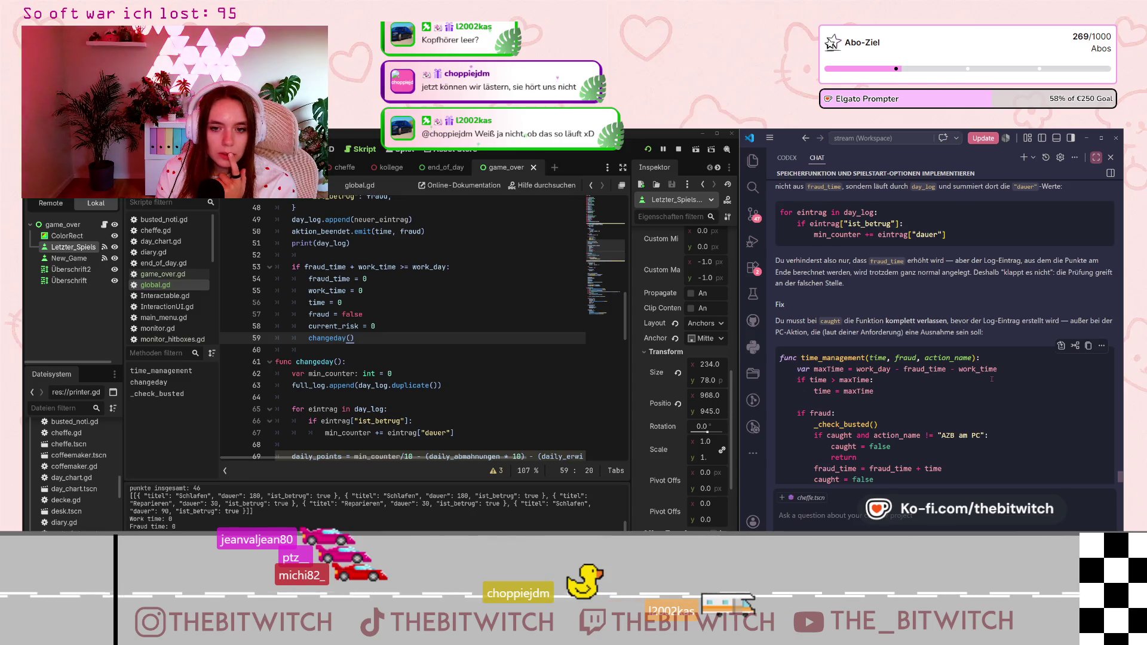
pyautogui.scroll(-2, 992, 379)
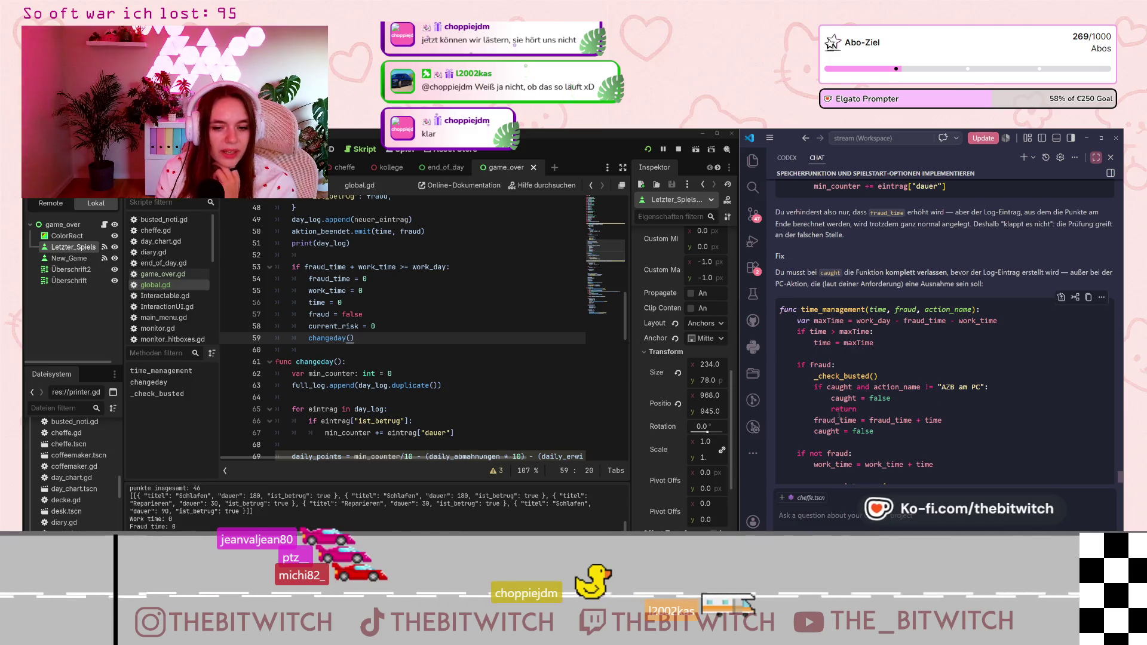
pyautogui.scroll(-1, 944, 358)
pyautogui.scroll(1, 840, 392)
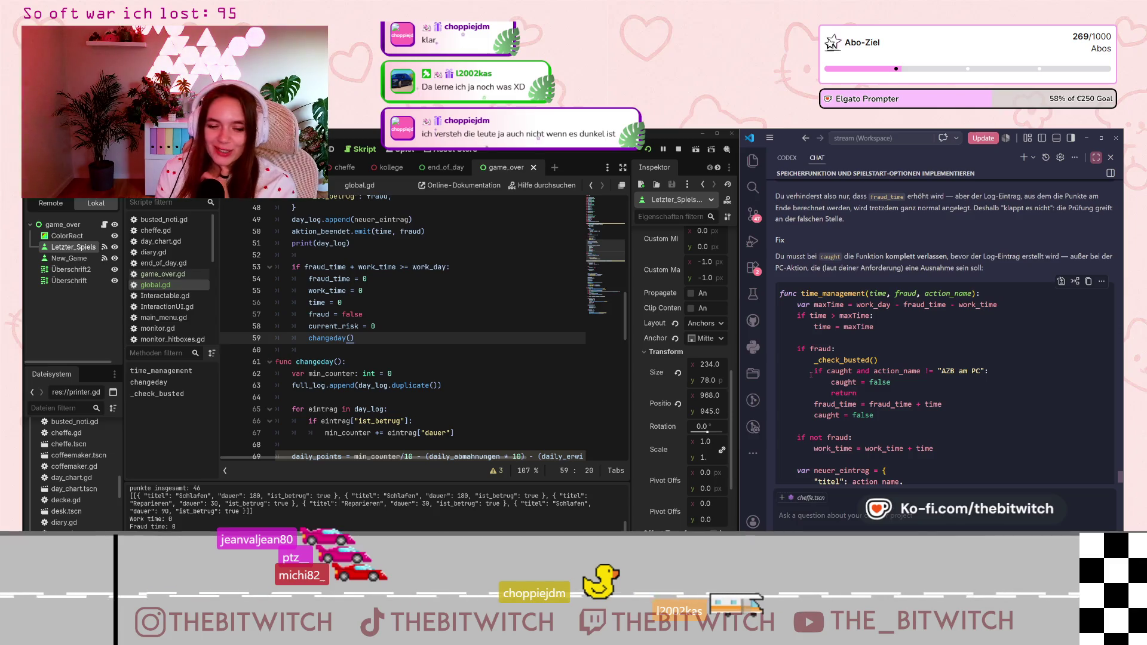
pyautogui.scroll(-1, 814, 375)
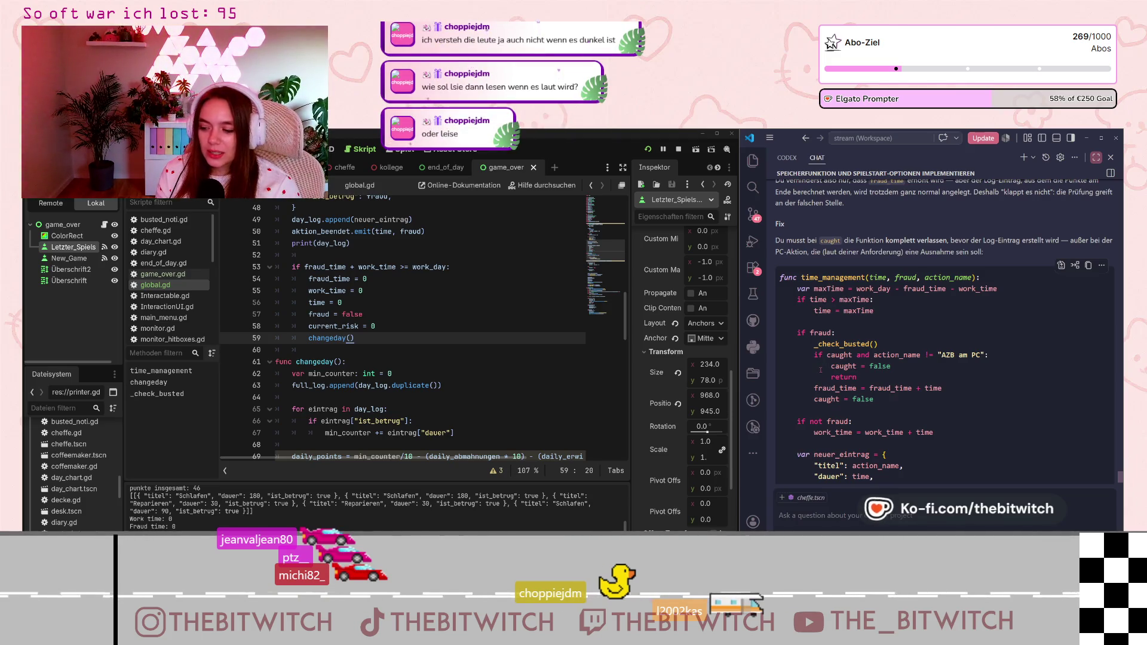
pyautogui.scroll(-1, 820, 369)
pyautogui.scroll(-5, 848, 352)
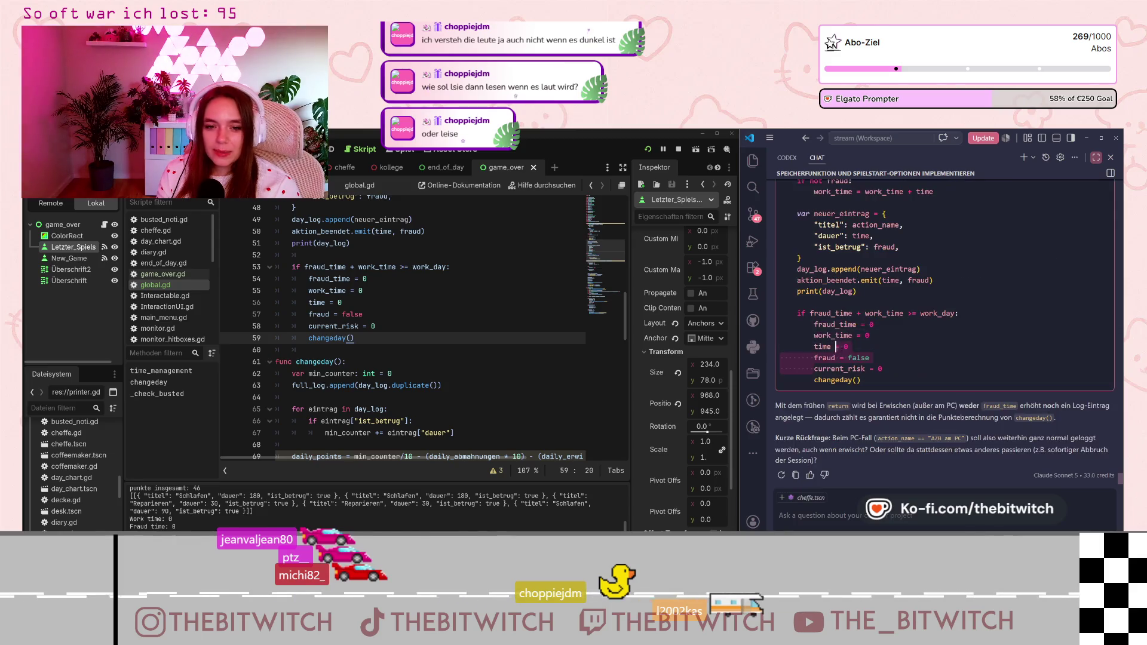
pyautogui.scroll(2, 848, 352)
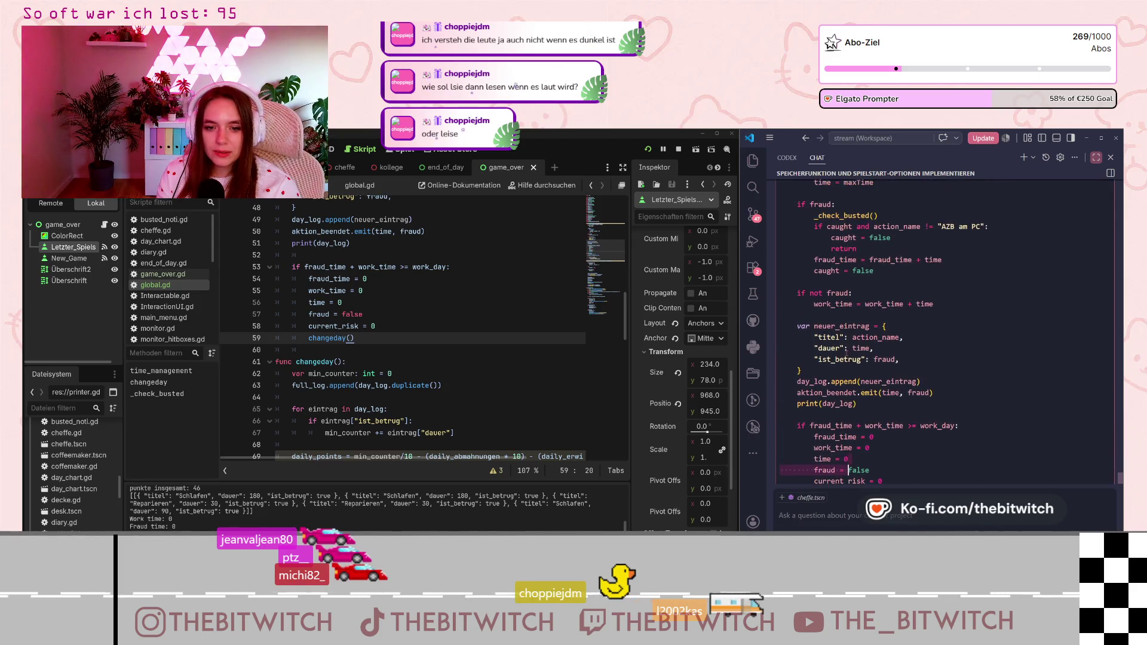
pyautogui.click(840, 270)
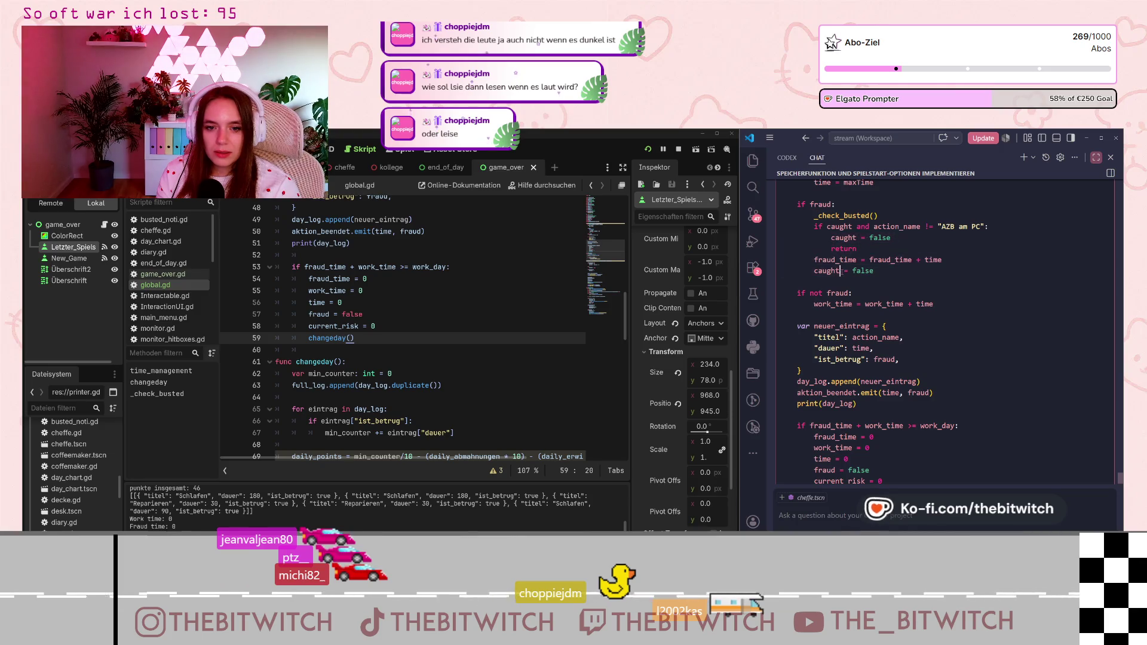
pyautogui.scroll(2, 841, 275)
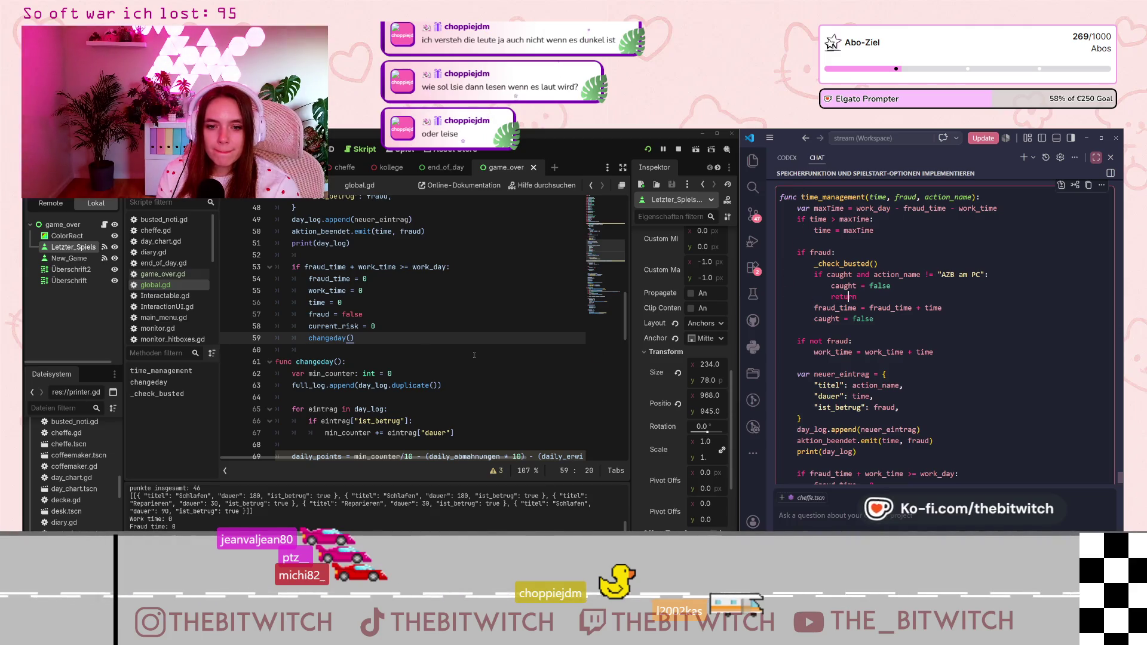
pyautogui.scroll(-2, 372, 350)
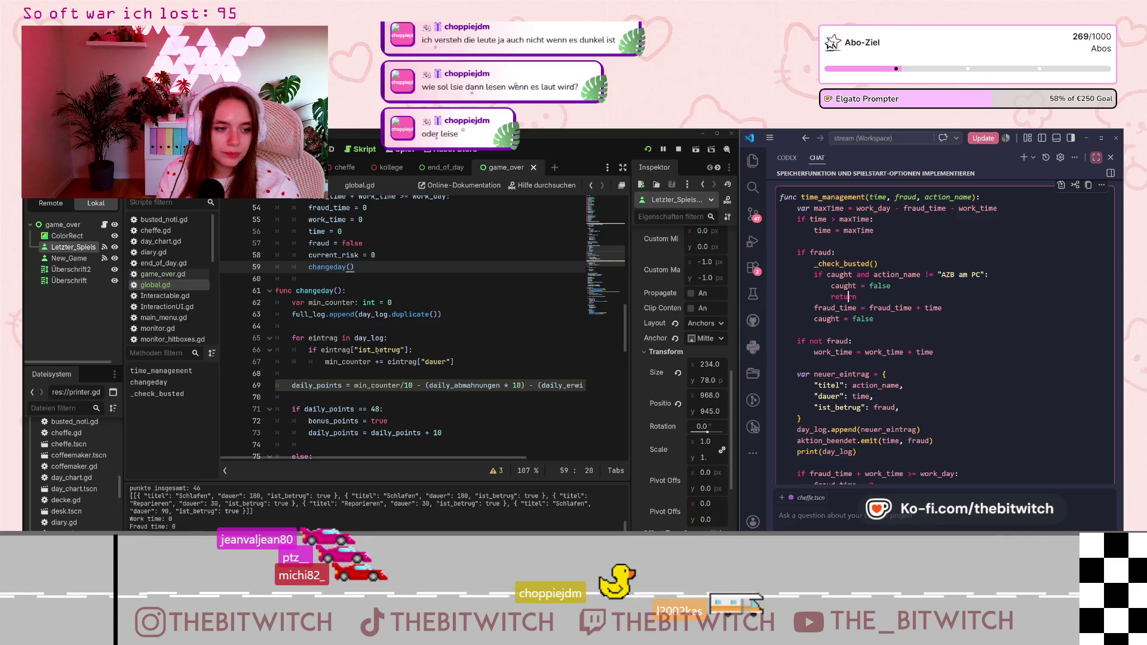
pyautogui.scroll(9, 376, 351)
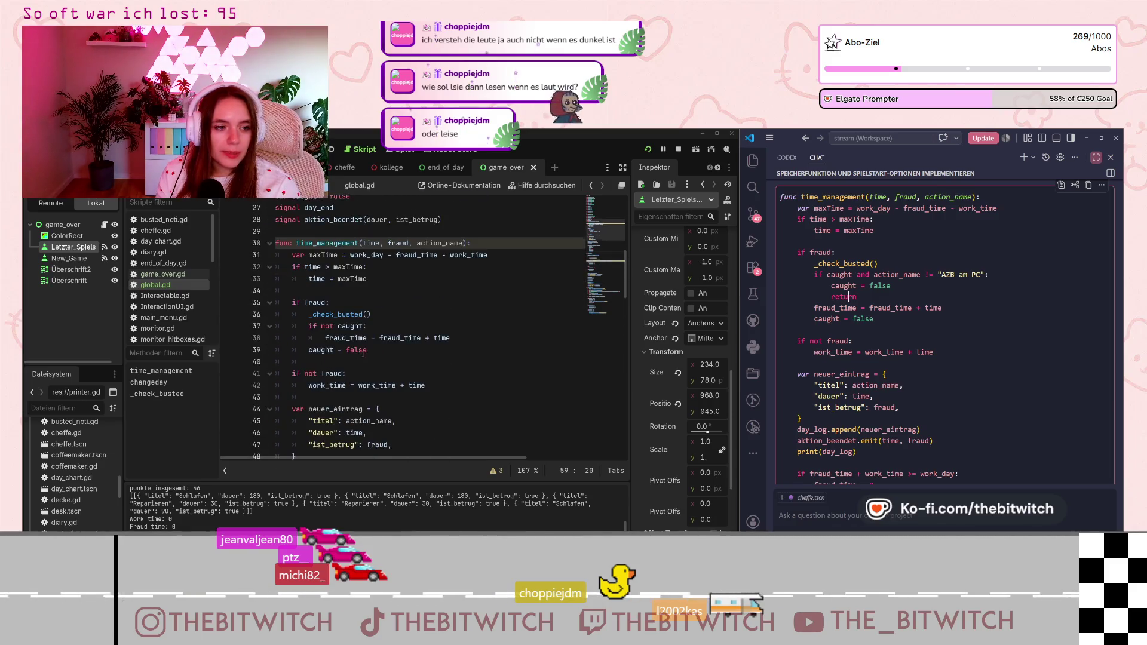
# - Wrap caught = false in an else: branch of global.gd and add return after it
pyautogui.click(309, 350)
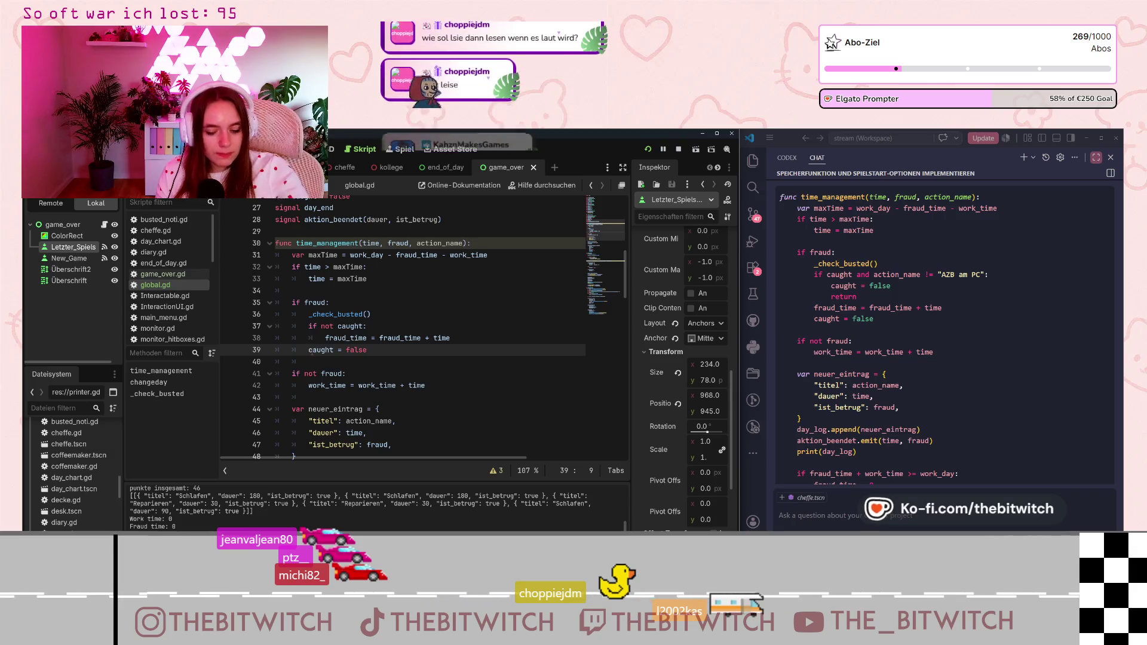
pyautogui.press('Return')
pyautogui.press('Up')
pyautogui.write('e')
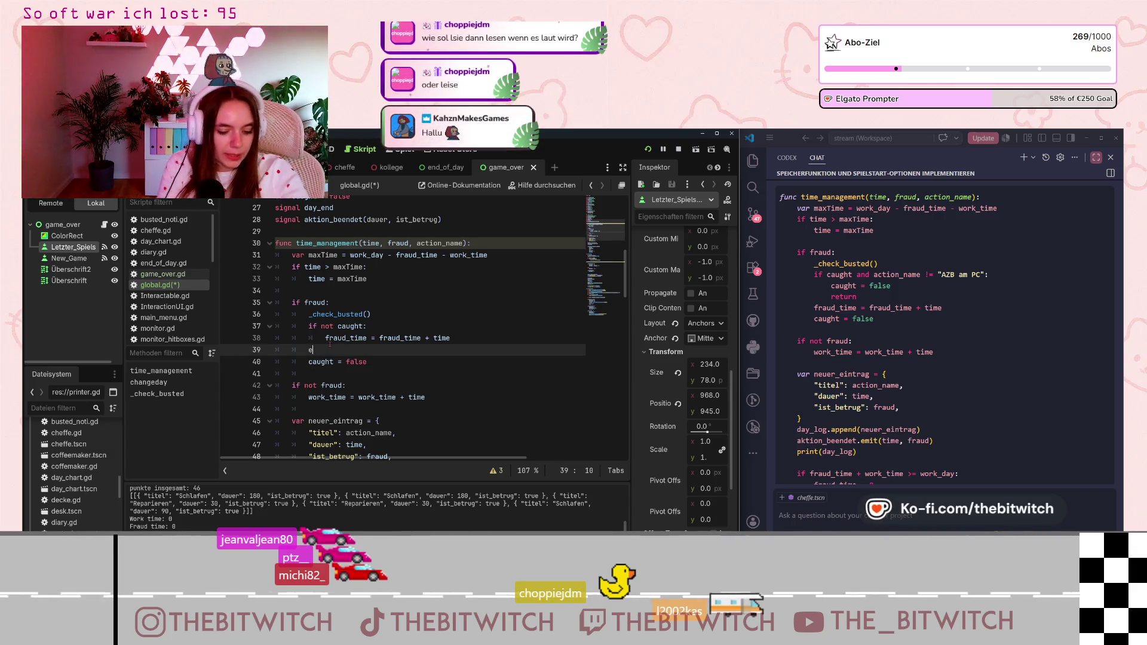
pyautogui.write('lse:')
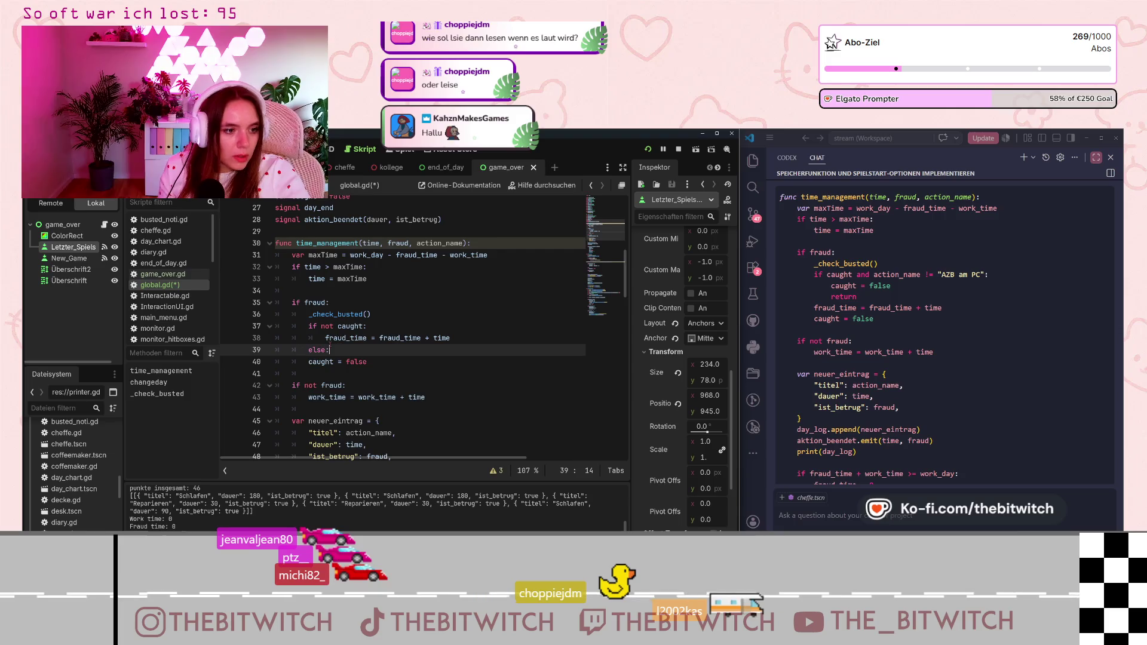
pyautogui.click(310, 371)
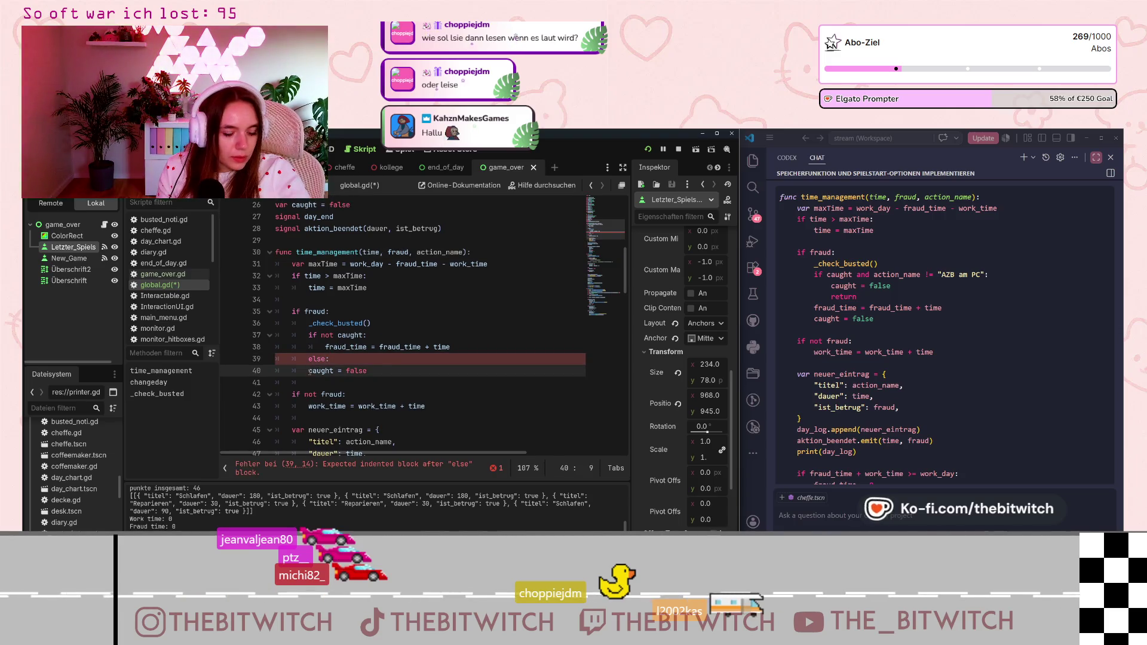
pyautogui.press('Tab')
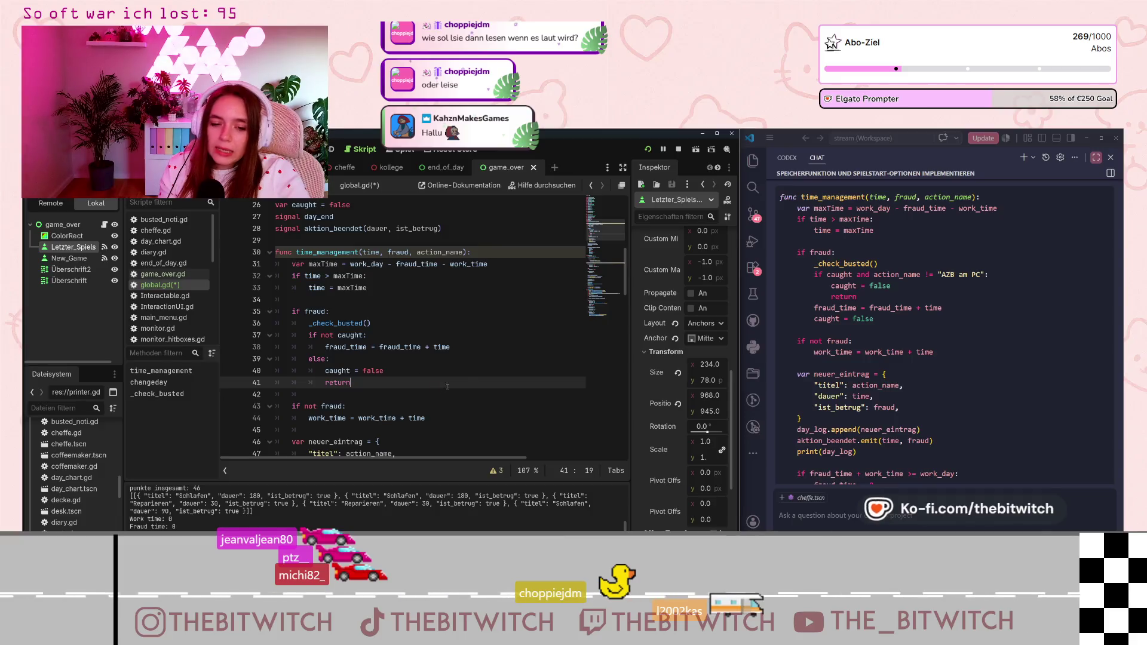
pyautogui.hotkey('ctrl', 'v')
# - Save global.gd and restart the game to test the change
pyautogui.hotkey('ctrl', 's')
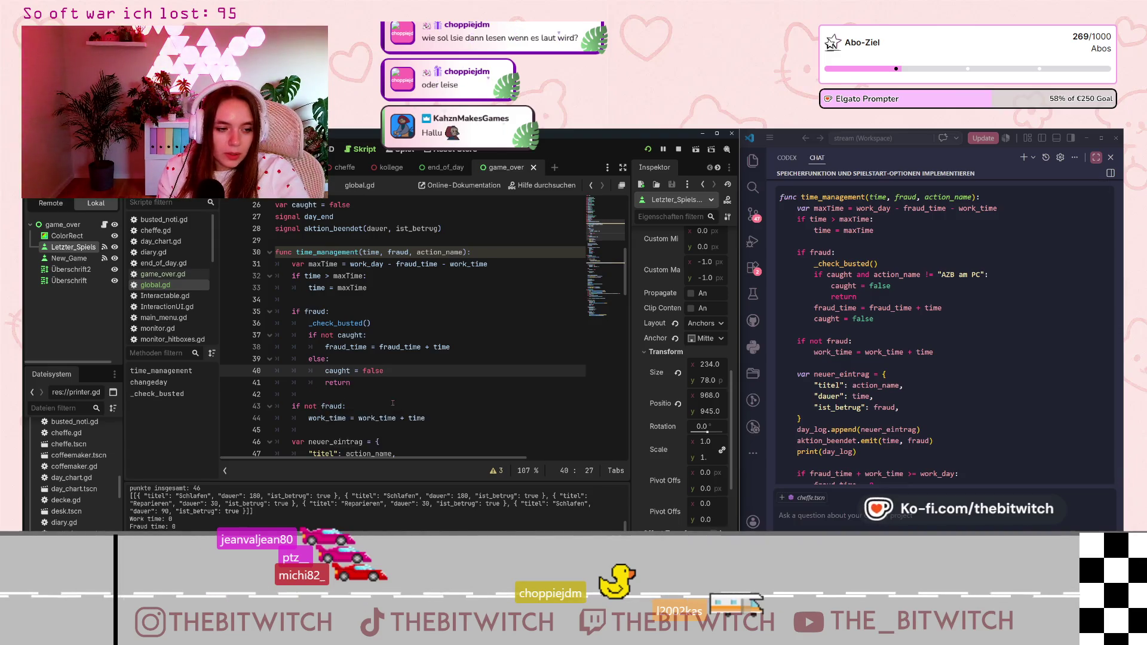
pyautogui.scroll(-5, 391, 401)
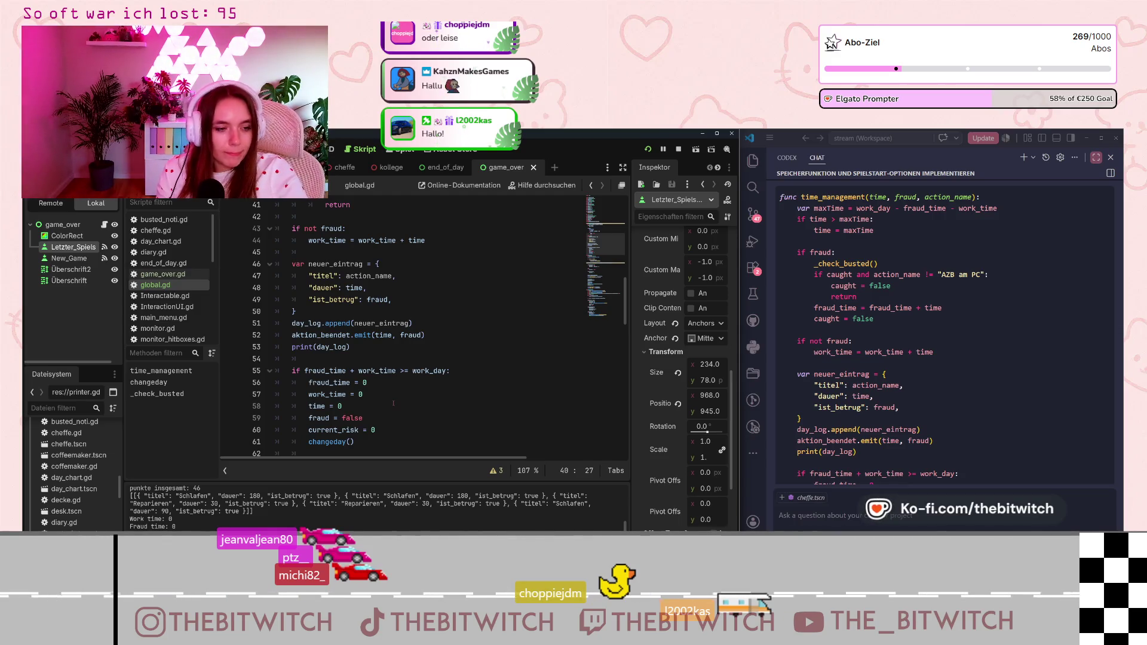
pyautogui.scroll(-7, 393, 404)
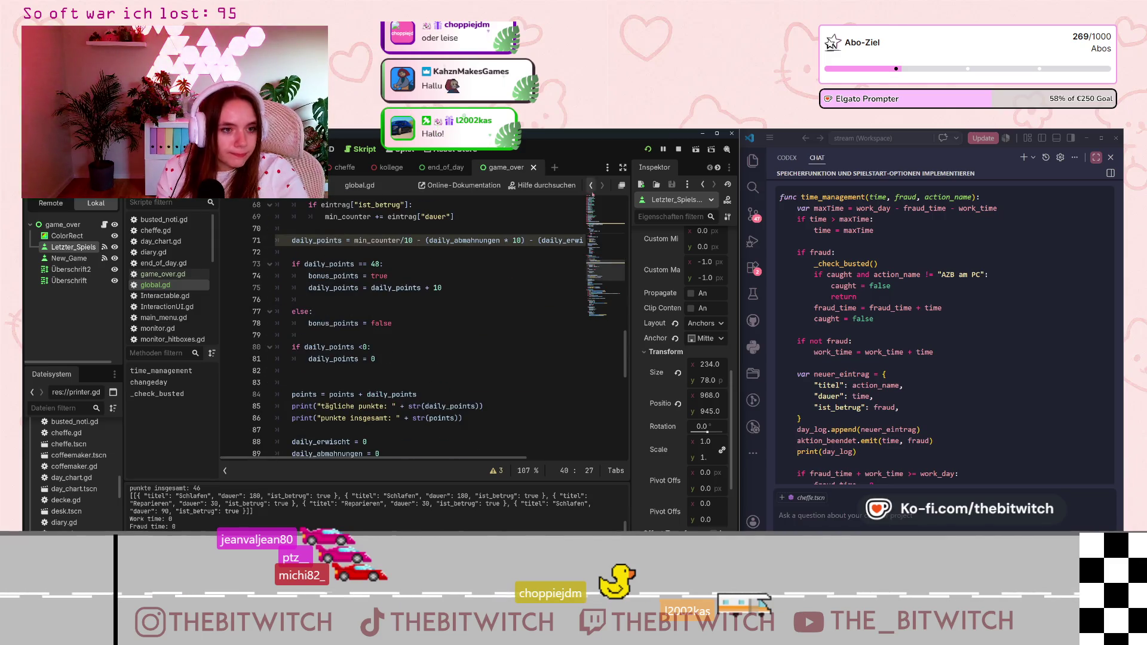
pyautogui.click(648, 151)
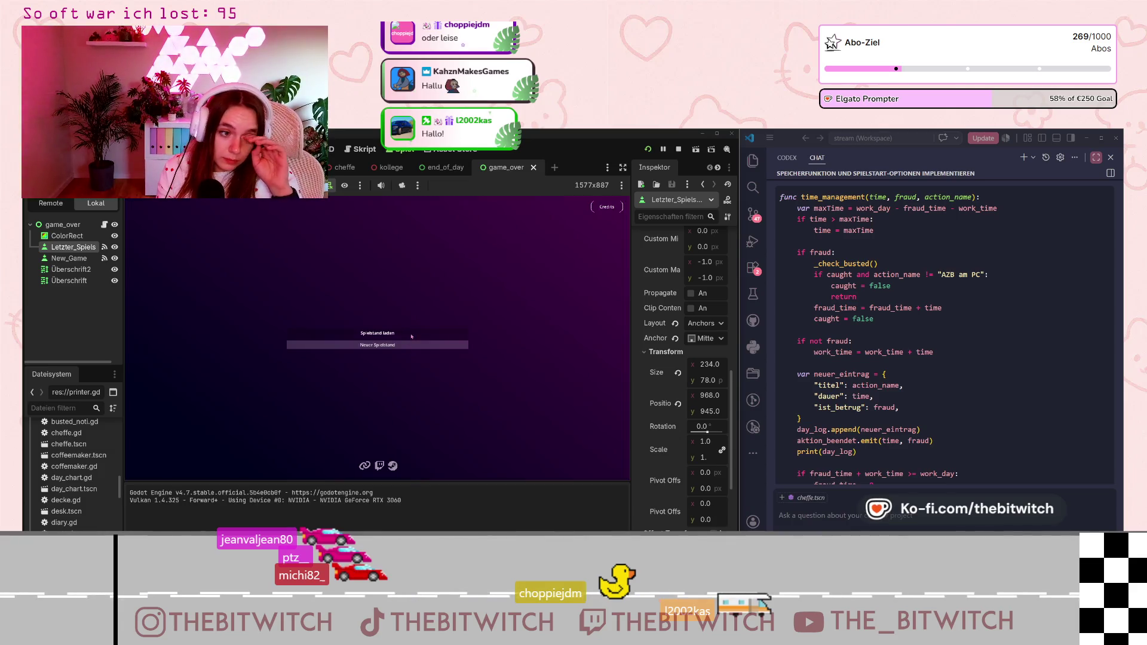
# - Load the saved game, walk to the printer and choose Reparieren
pyautogui.click(413, 333)
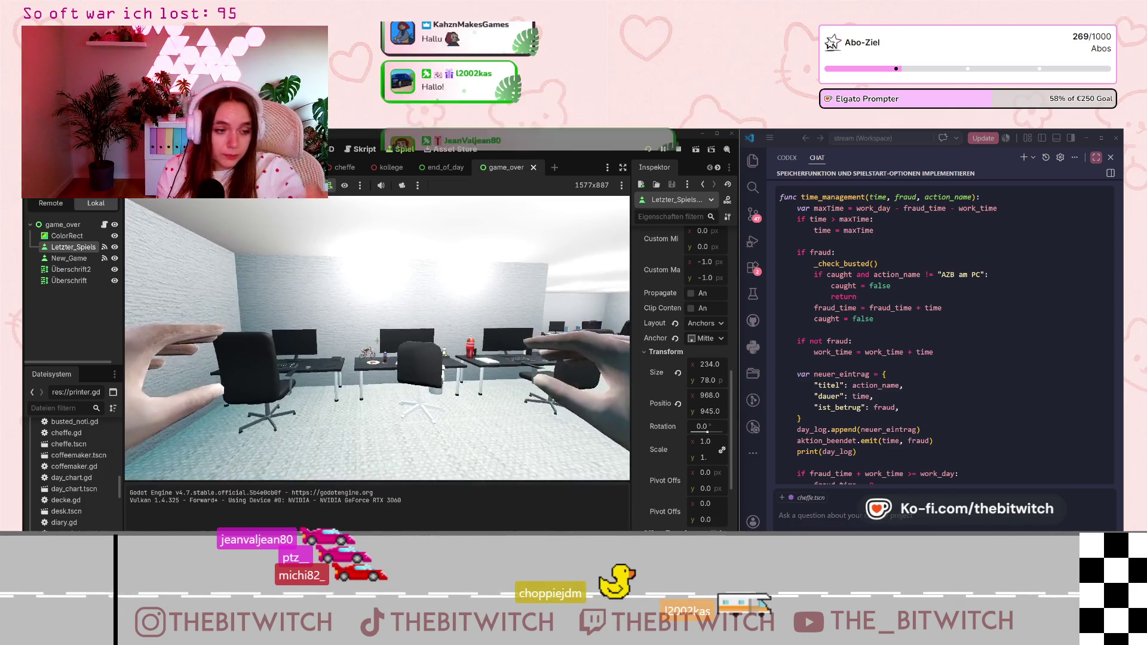
pyautogui.press('w')
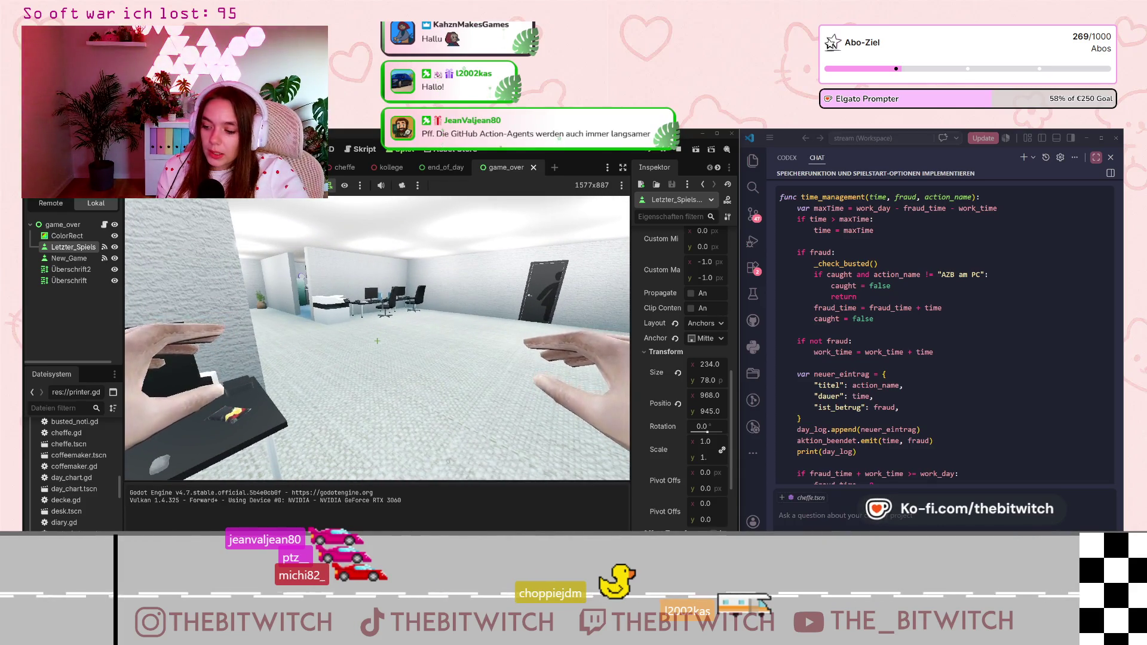
pyautogui.click(377, 340)
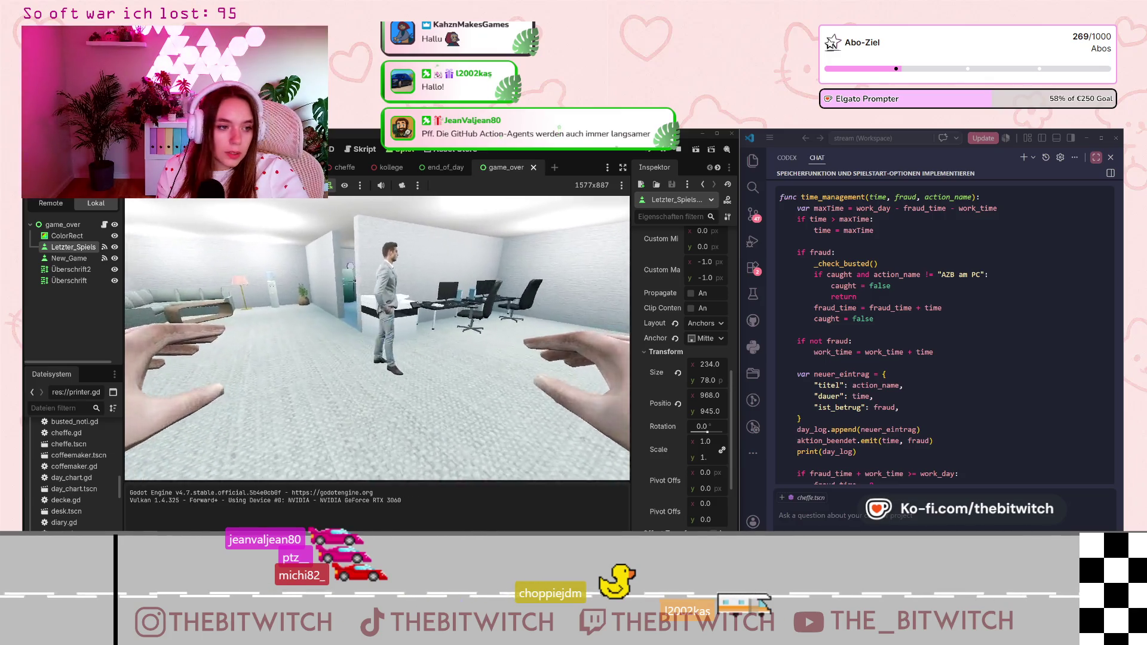
pyautogui.press('w')
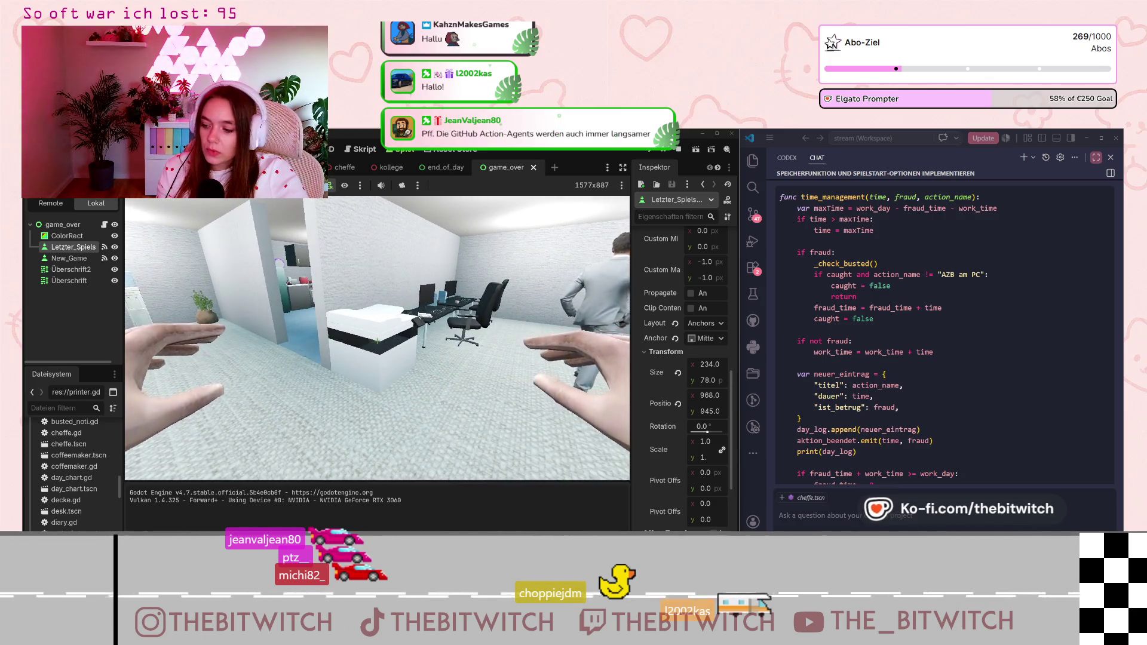
pyautogui.press('w')
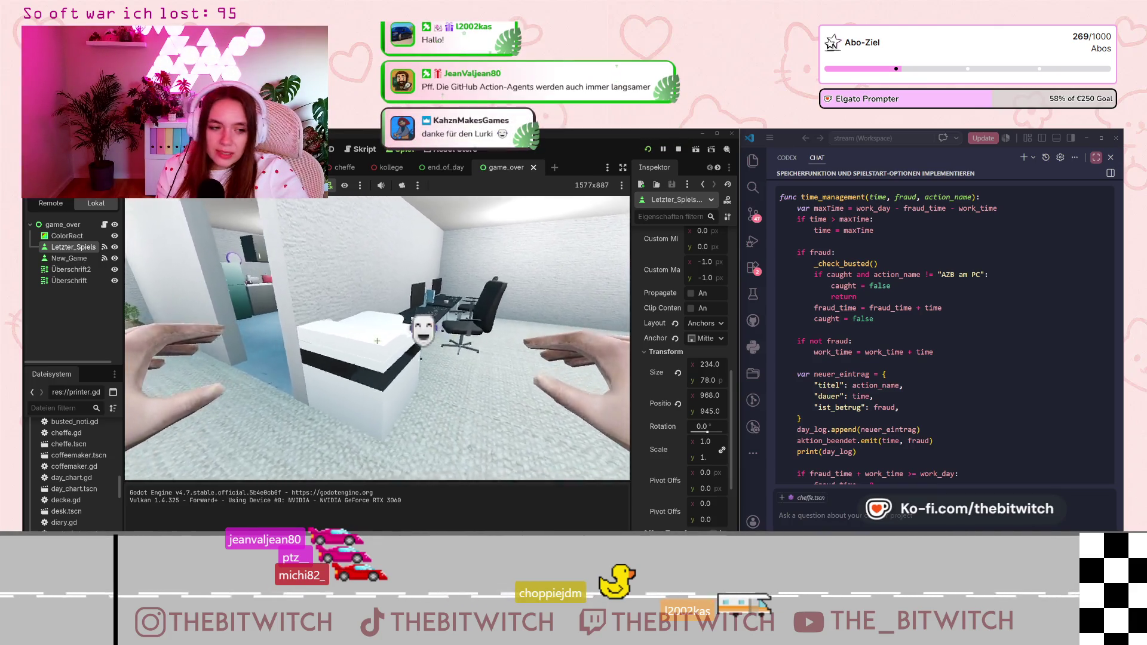
pyautogui.press('w')
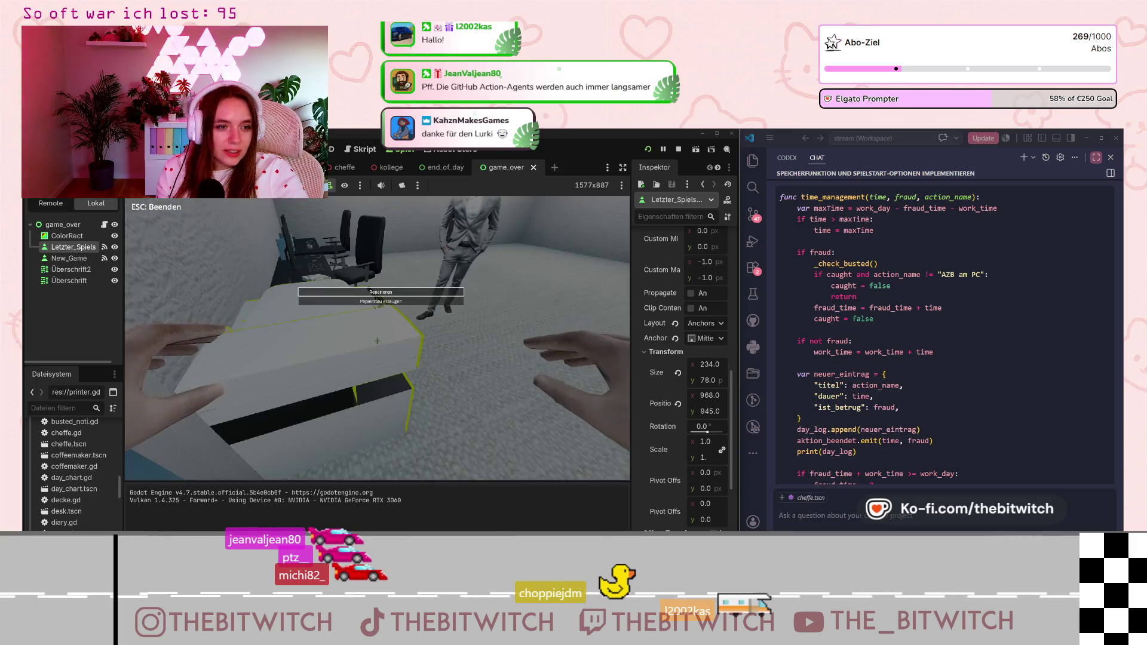
pyautogui.press('Return')
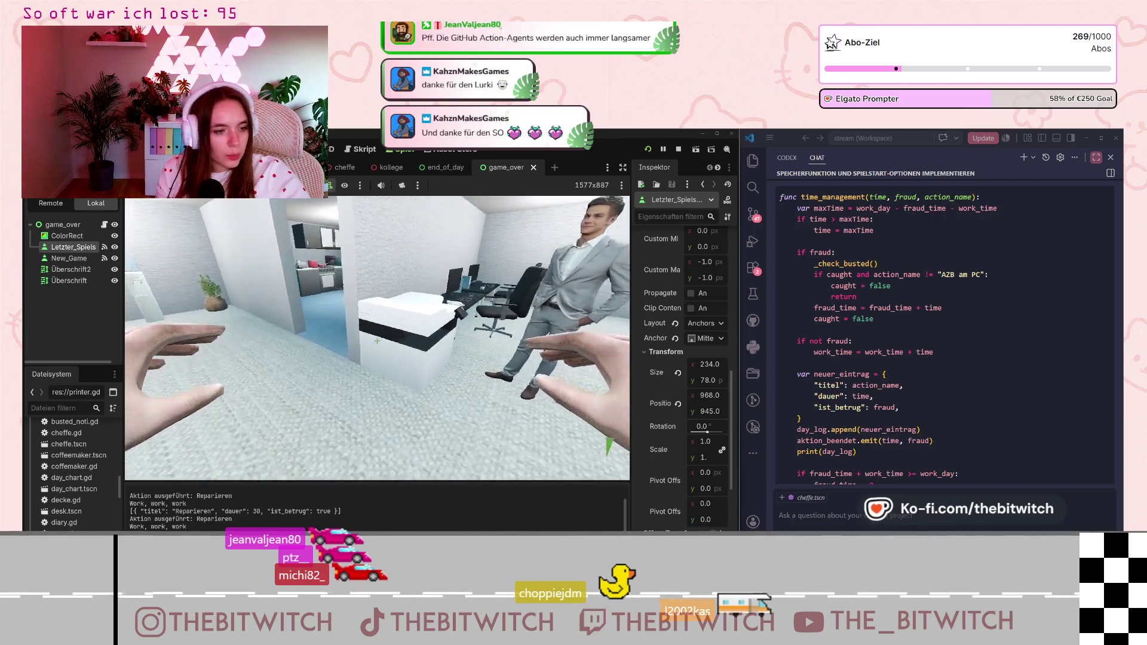
# - Repair the printer a second time, then walk to the couch and pause the game
pyautogui.press('e')
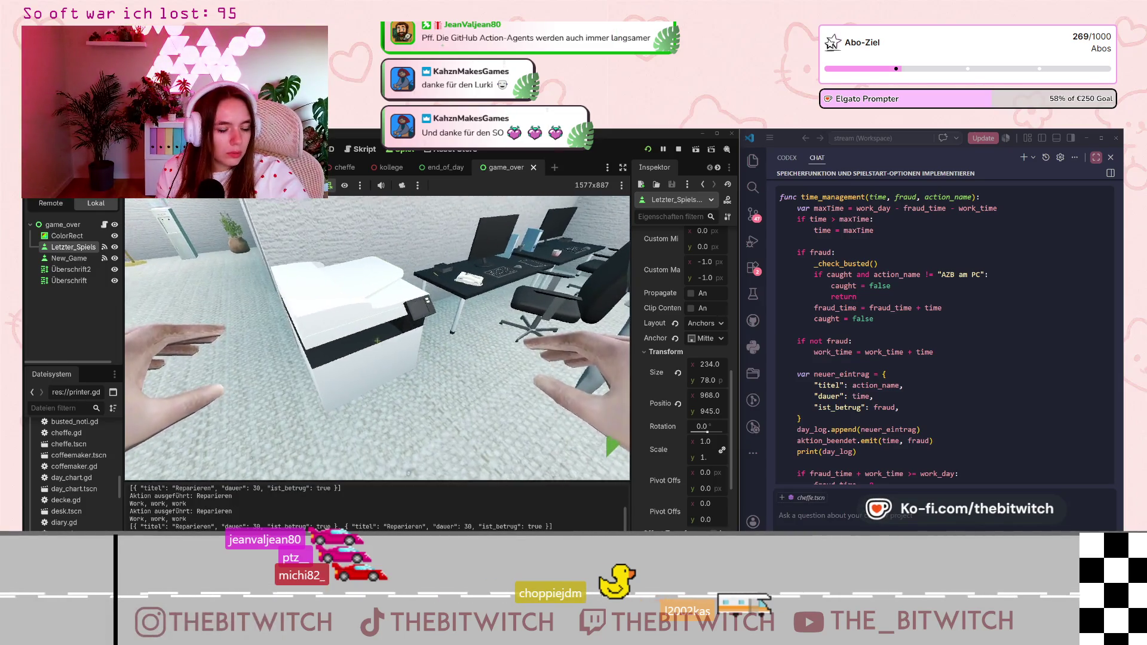
pyautogui.press('Escape')
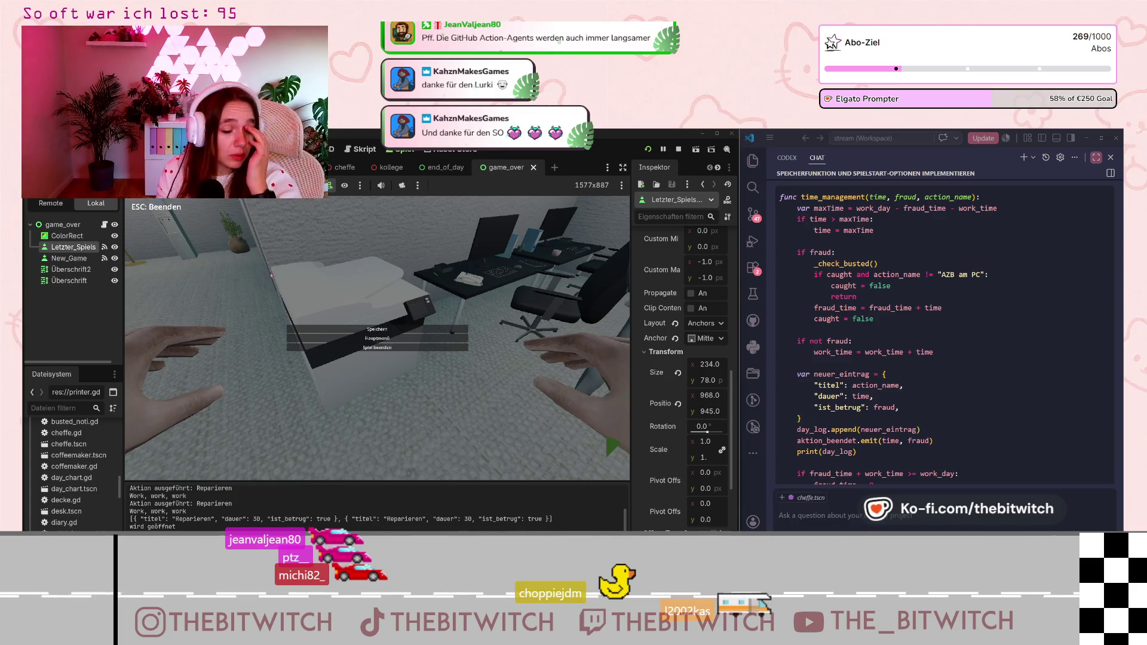
pyautogui.press('Escape')
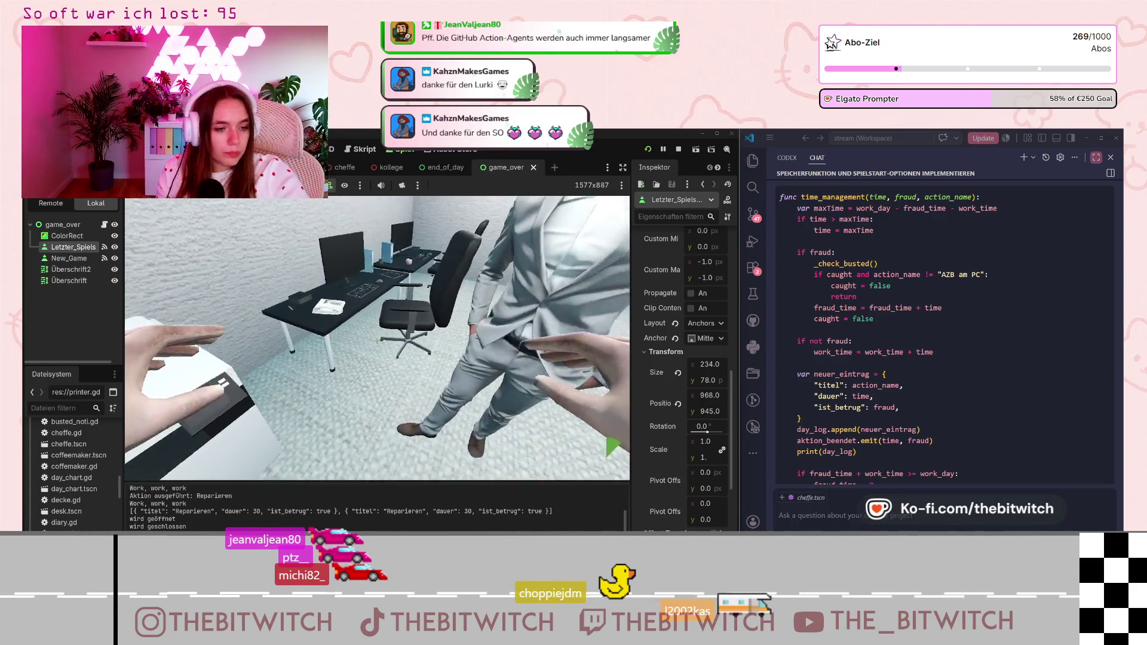
pyautogui.press('w')
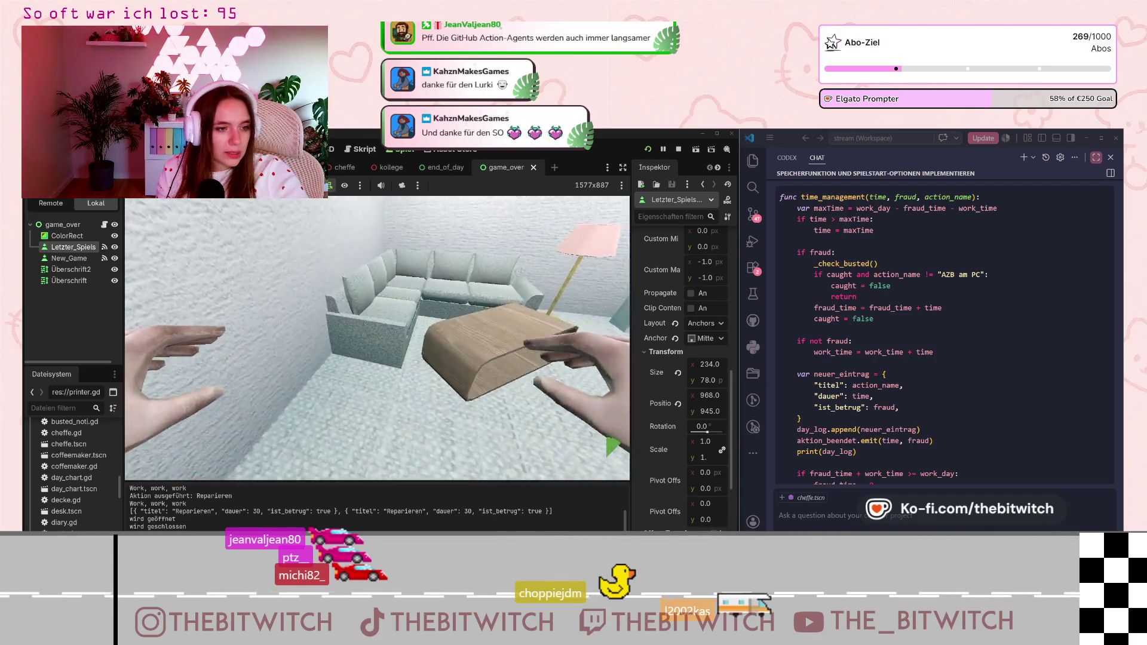
pyautogui.press('Escape')
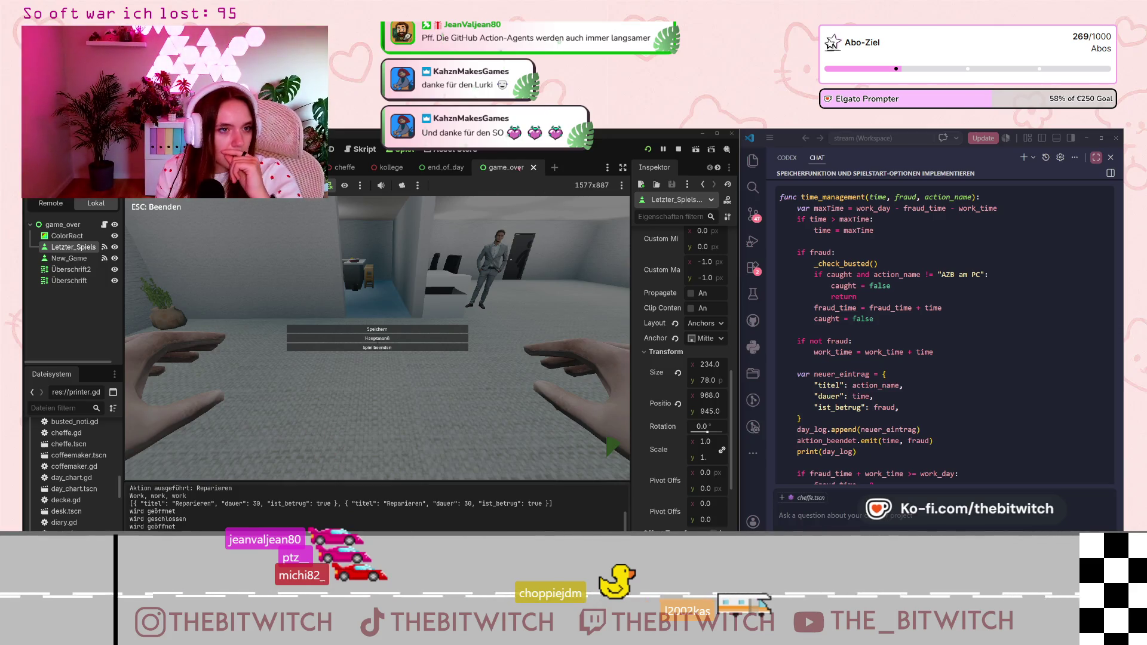
pyautogui.click(360, 149)
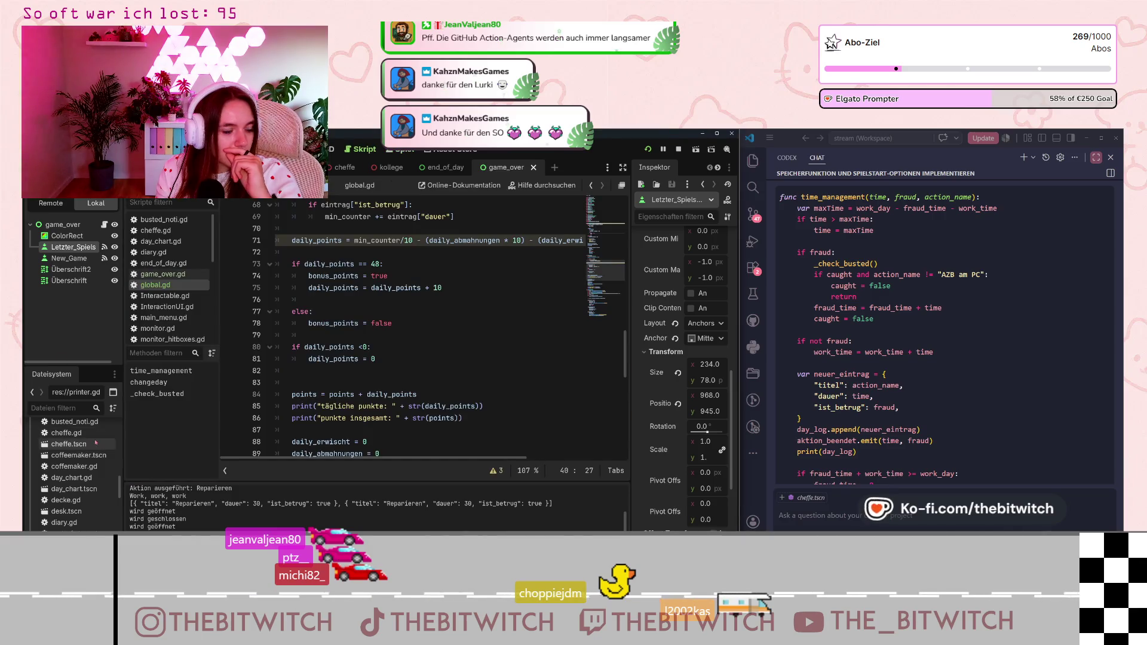
pyautogui.scroll(-1, 85, 467)
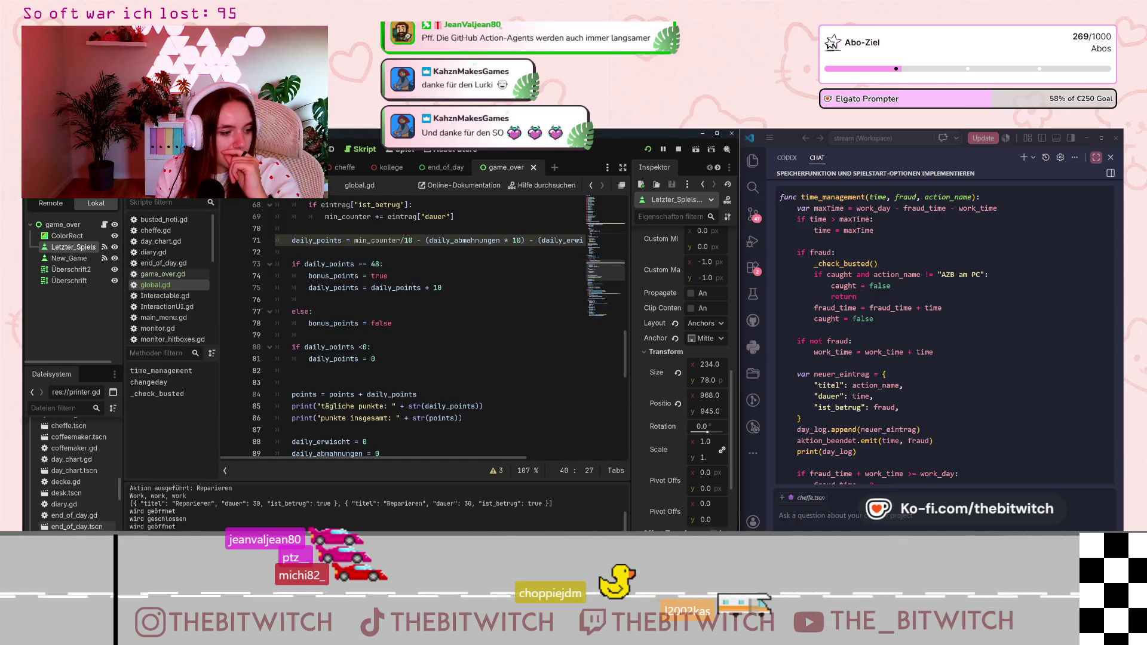
pyautogui.scroll(-10, 71, 526)
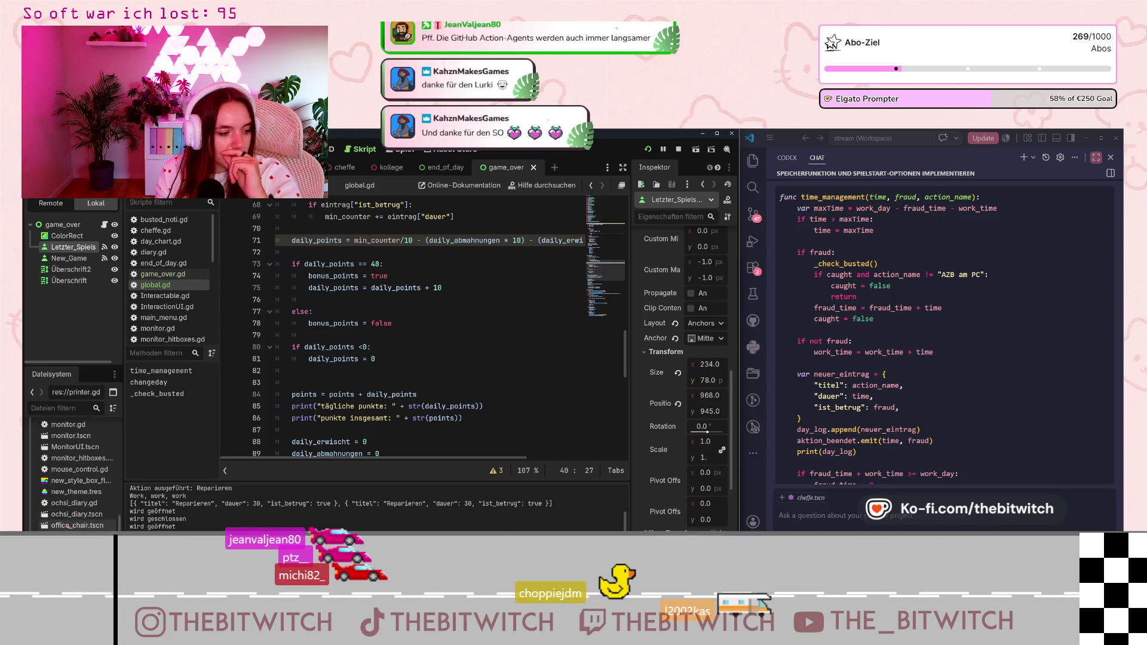
pyautogui.scroll(-3, 69, 525)
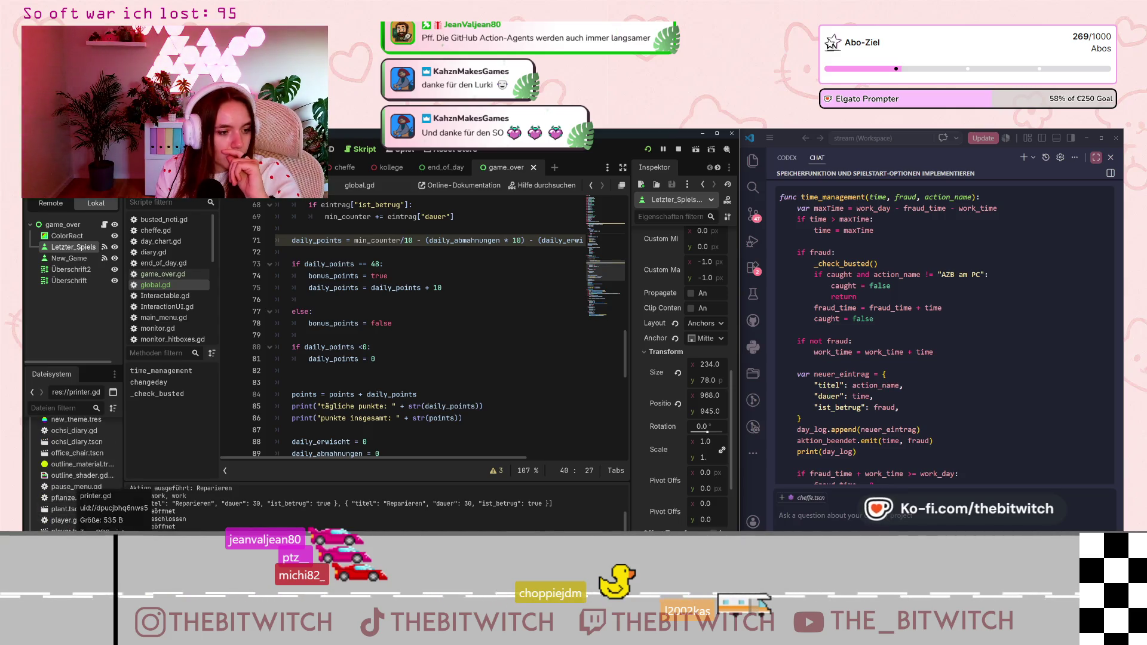
pyautogui.doubleClick(70, 541)
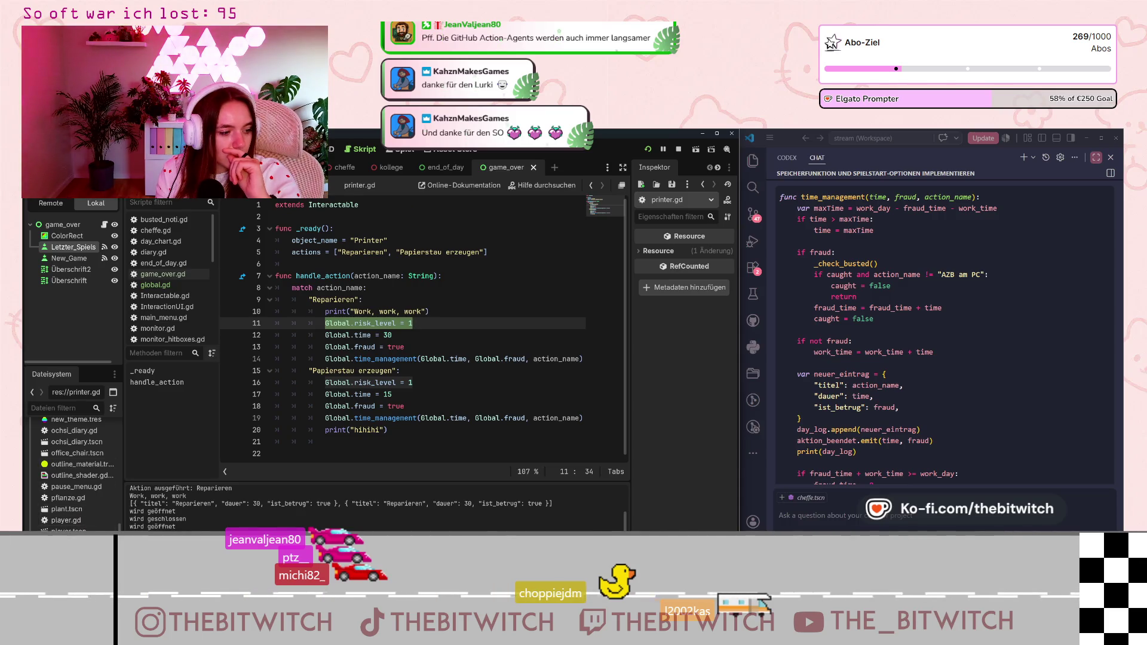
pyautogui.doubleClick(71, 552)
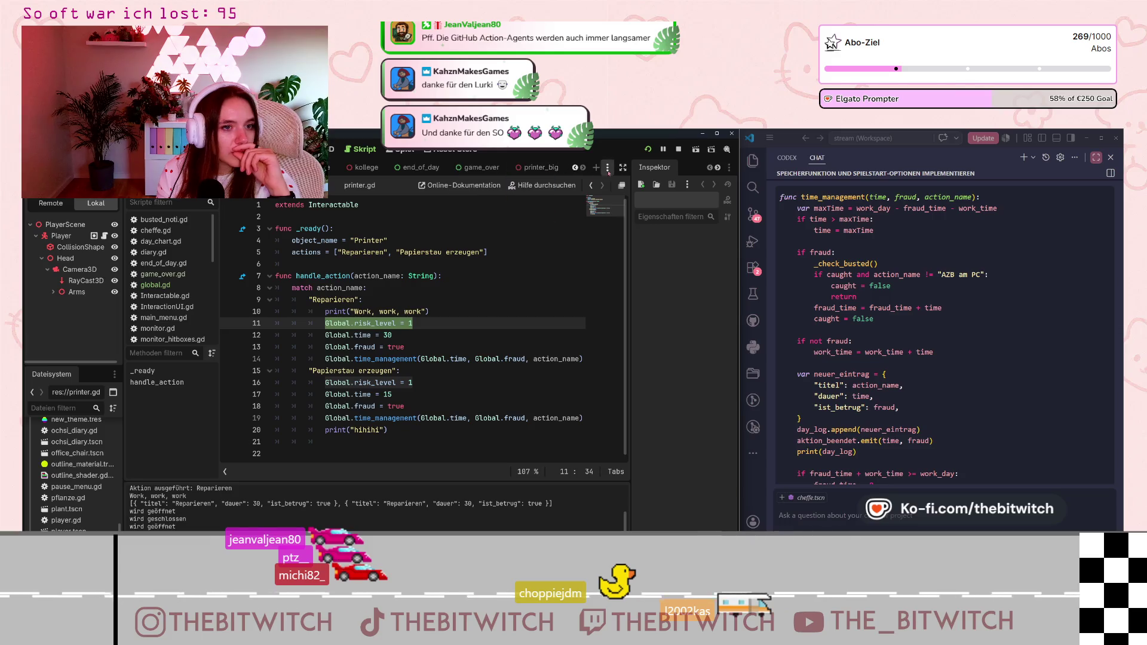
pyautogui.click(555, 167)
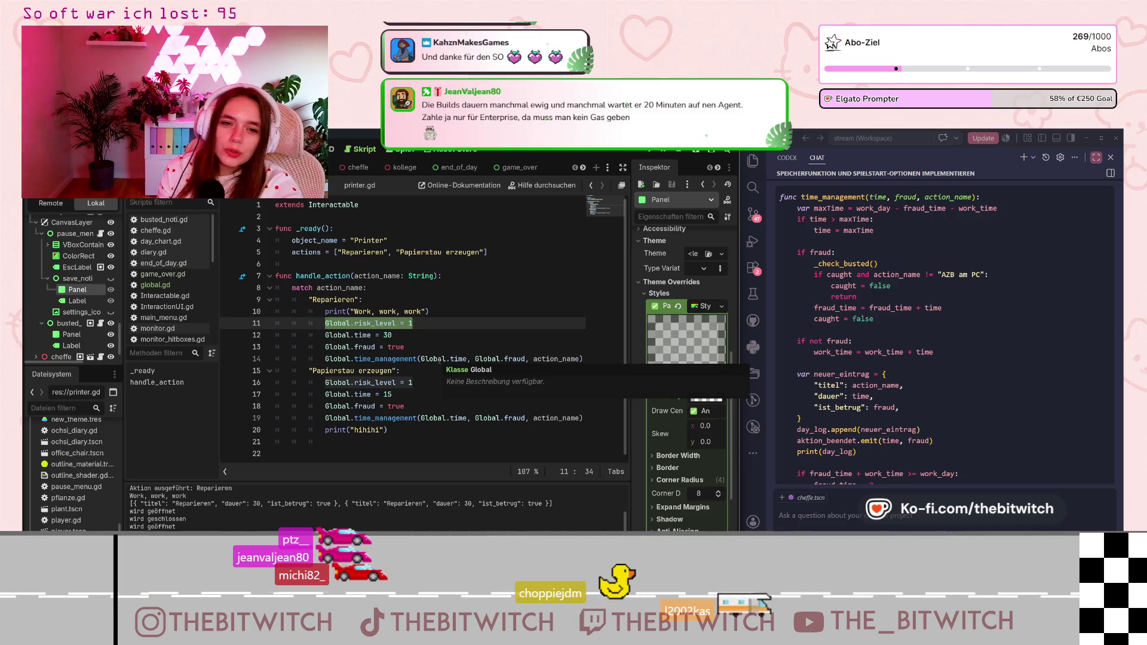
pyautogui.press('Down')
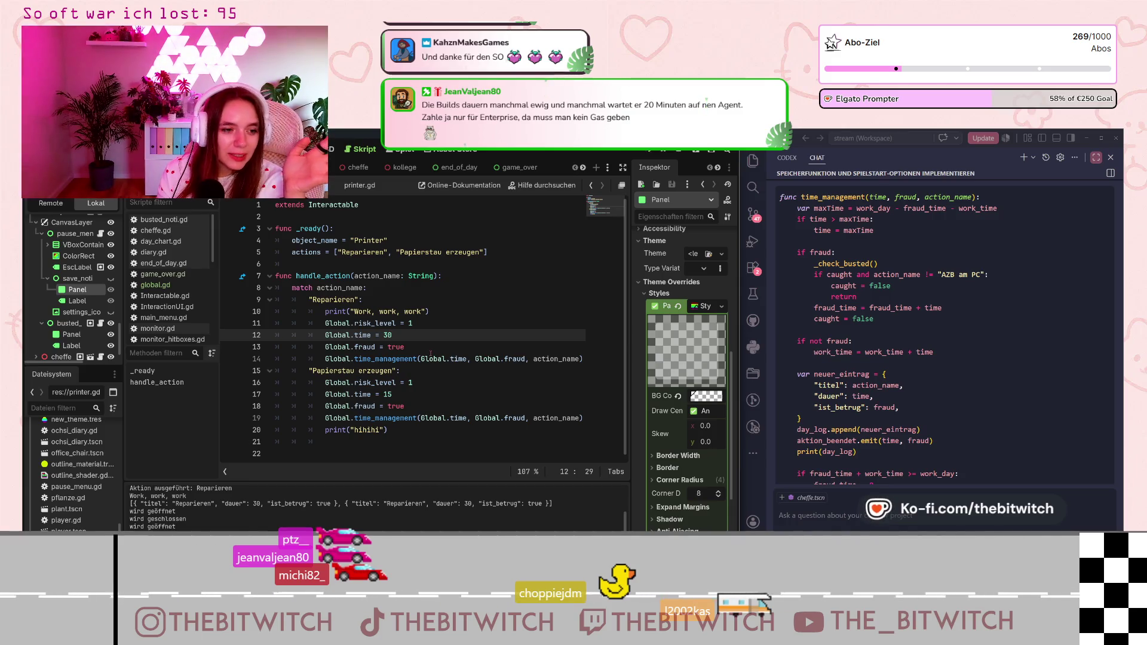
pyautogui.click(379, 312)
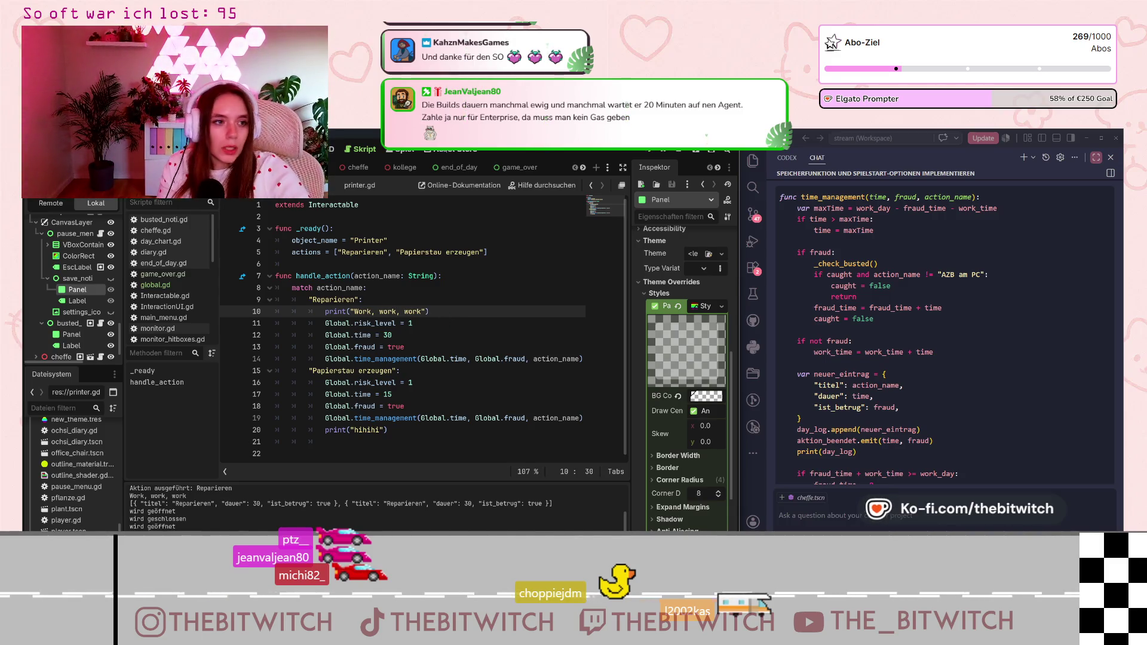
pyautogui.click(402, 154)
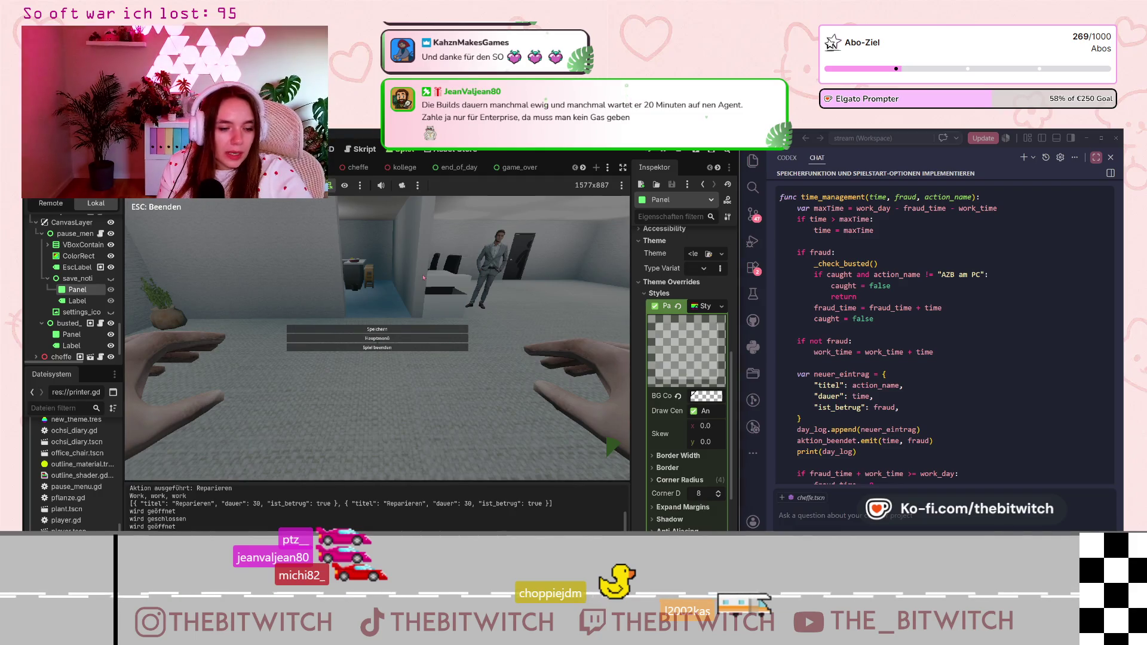
# - Resume the game, repair the printer, then sleep on the sofa to end the workday
pyautogui.press('Escape')
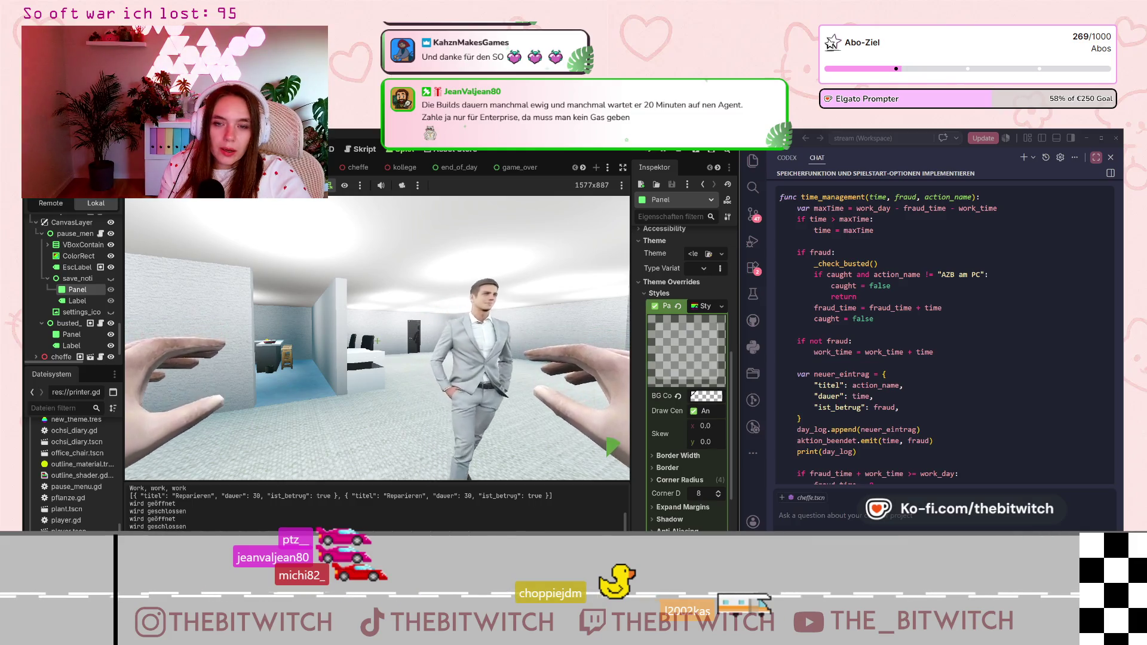
pyautogui.moveTo(377, 340)
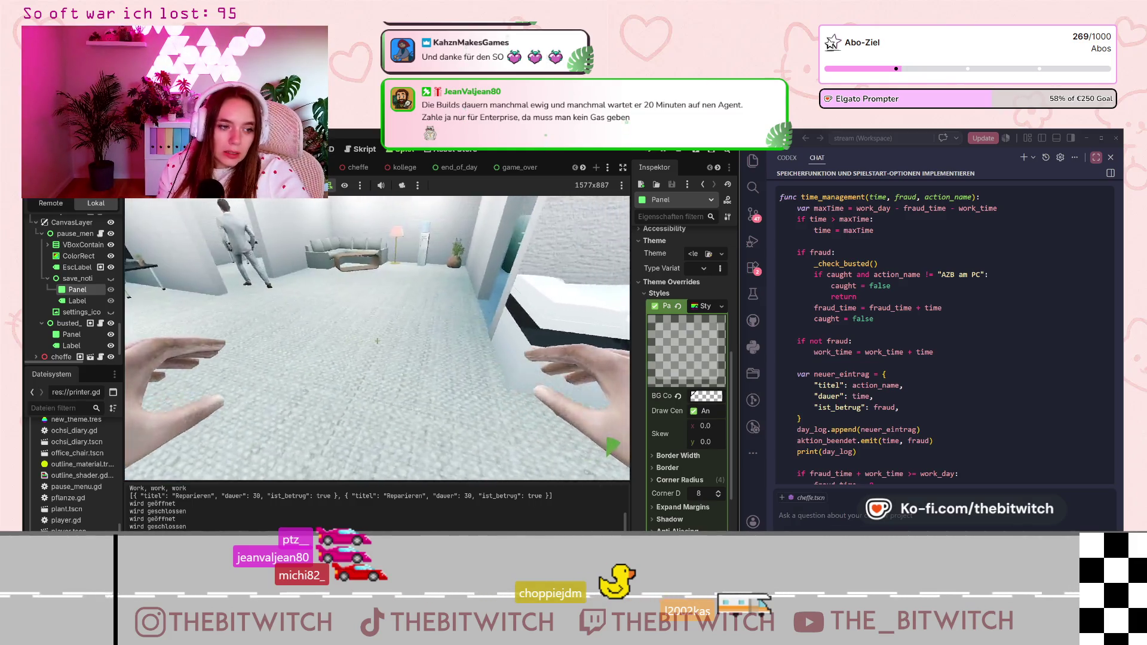
pyautogui.press('s')
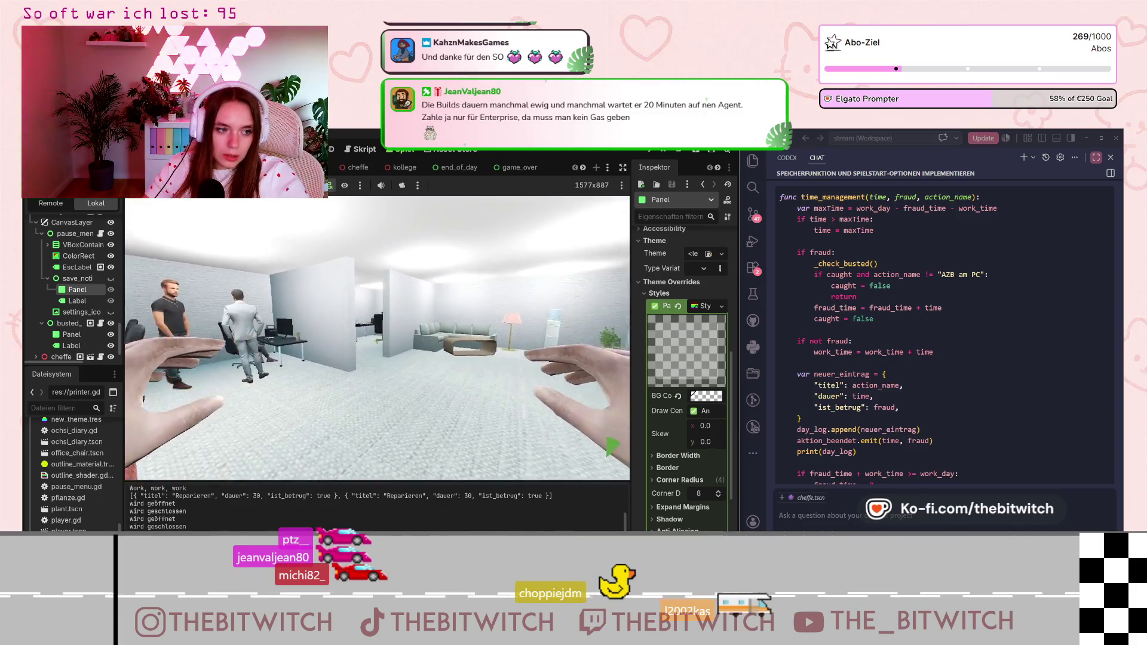
pyautogui.press('w')
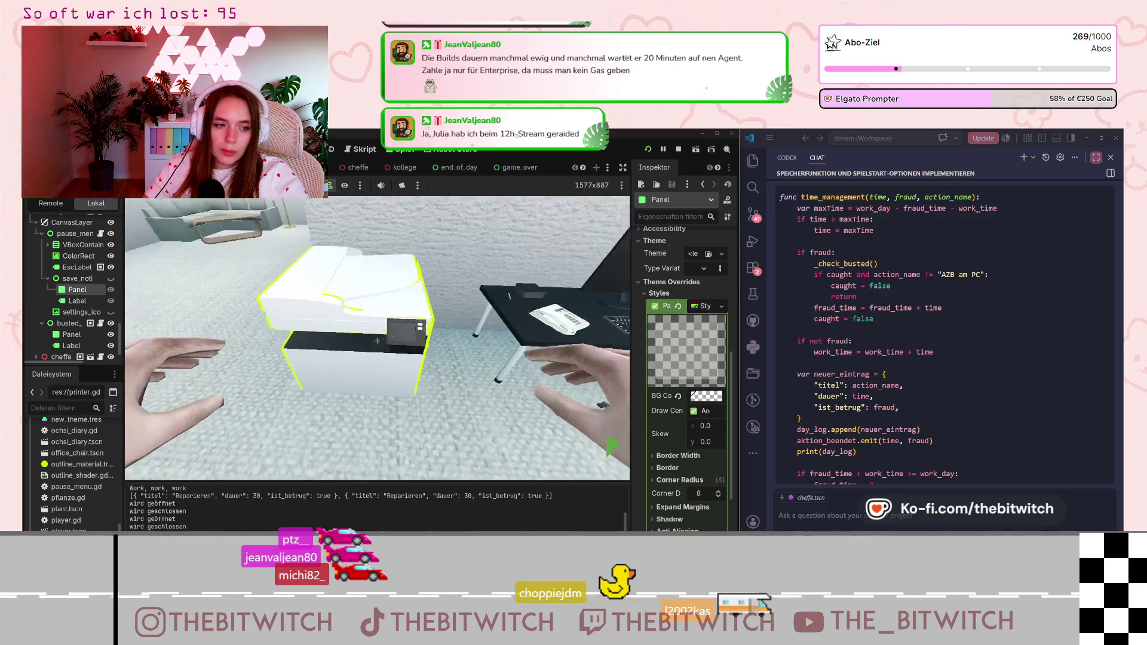
pyautogui.press('e')
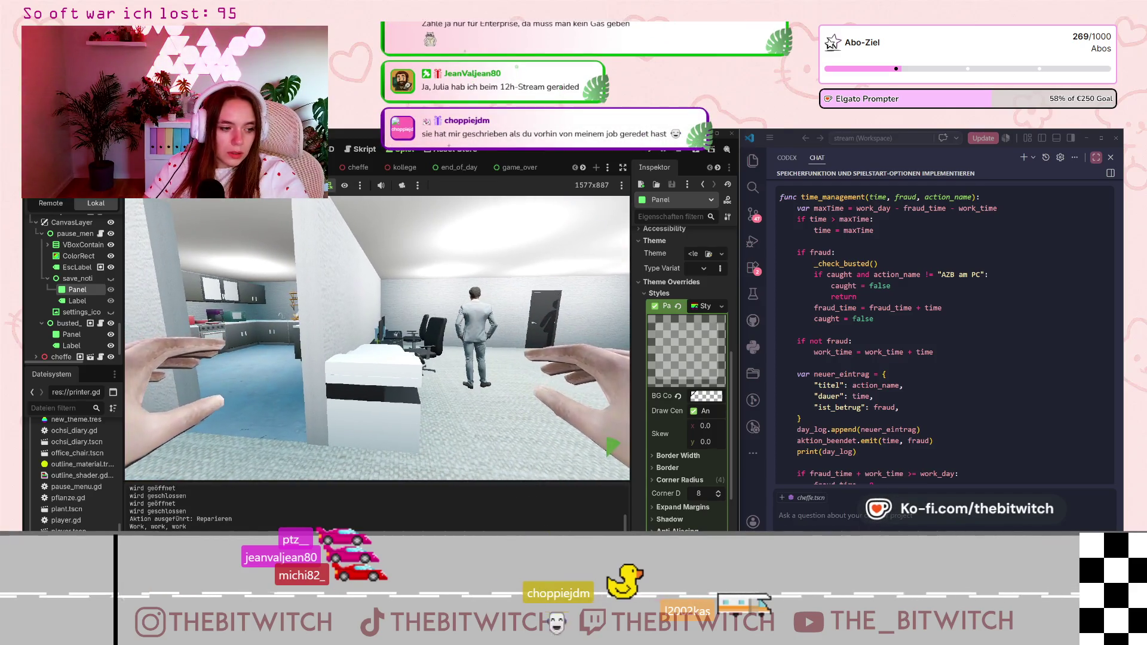
pyautogui.press('w')
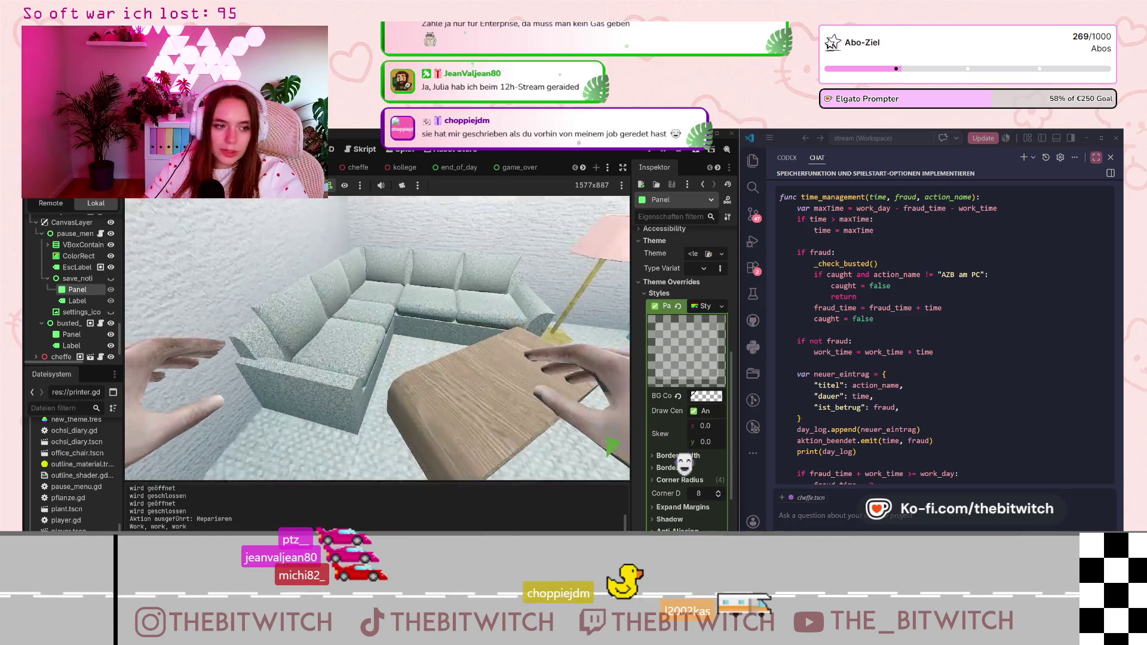
pyautogui.press('e')
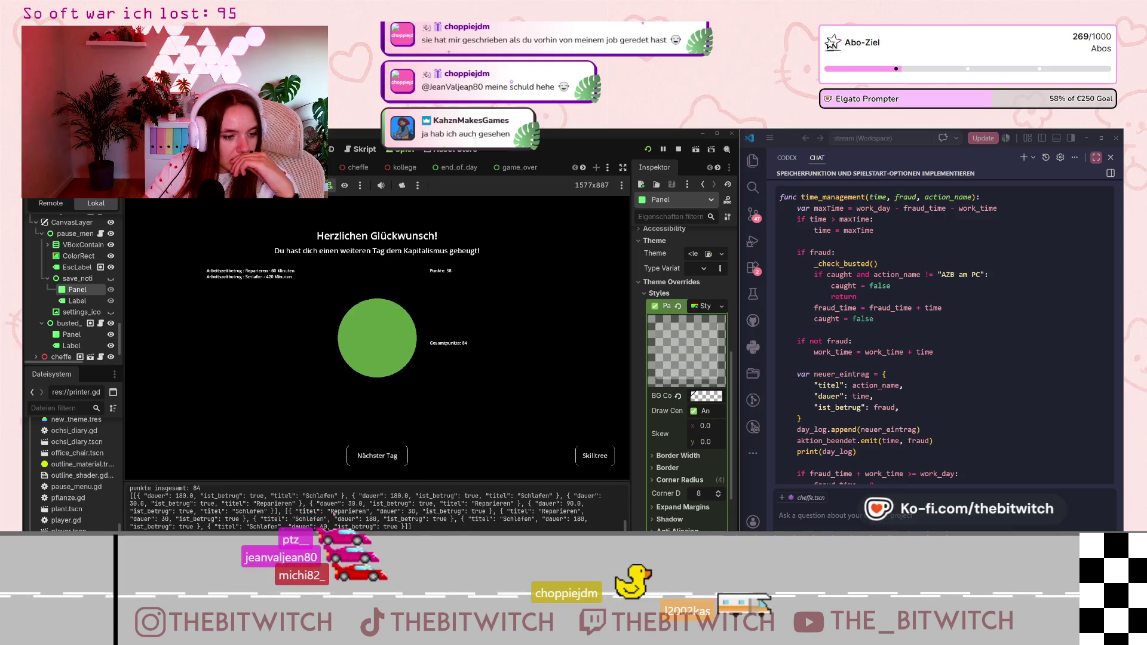
# - Select a duration entry in the console log and continue to 'Nächster Tag'
pyautogui.moveTo(325, 503); pyautogui.dragTo(375, 506)
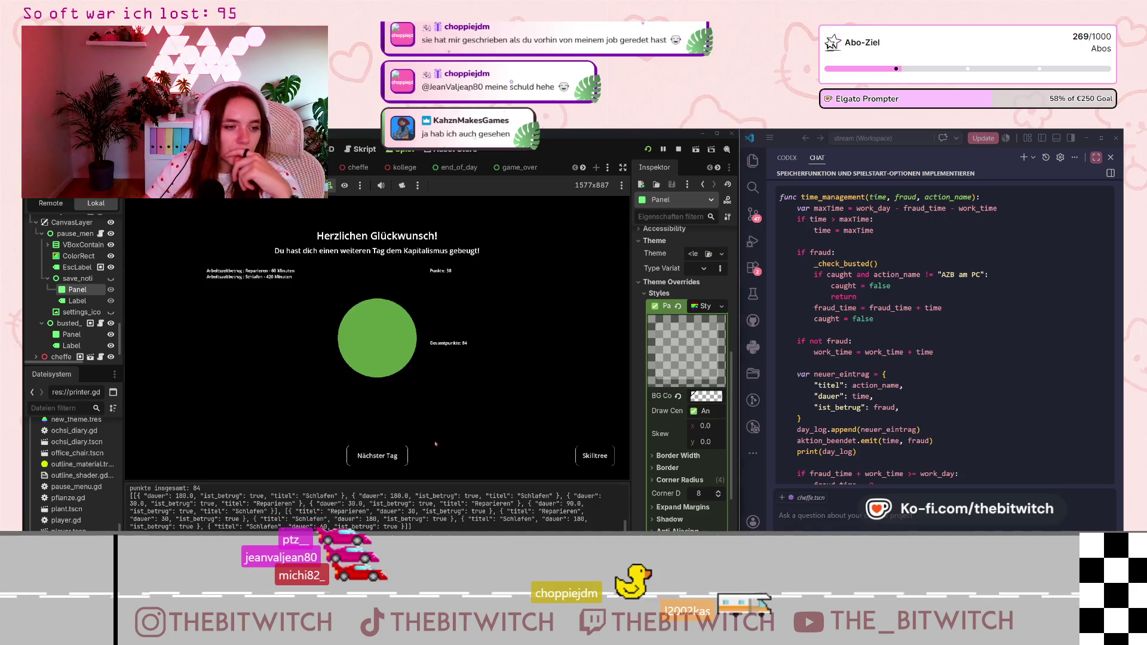
pyautogui.click(377, 455)
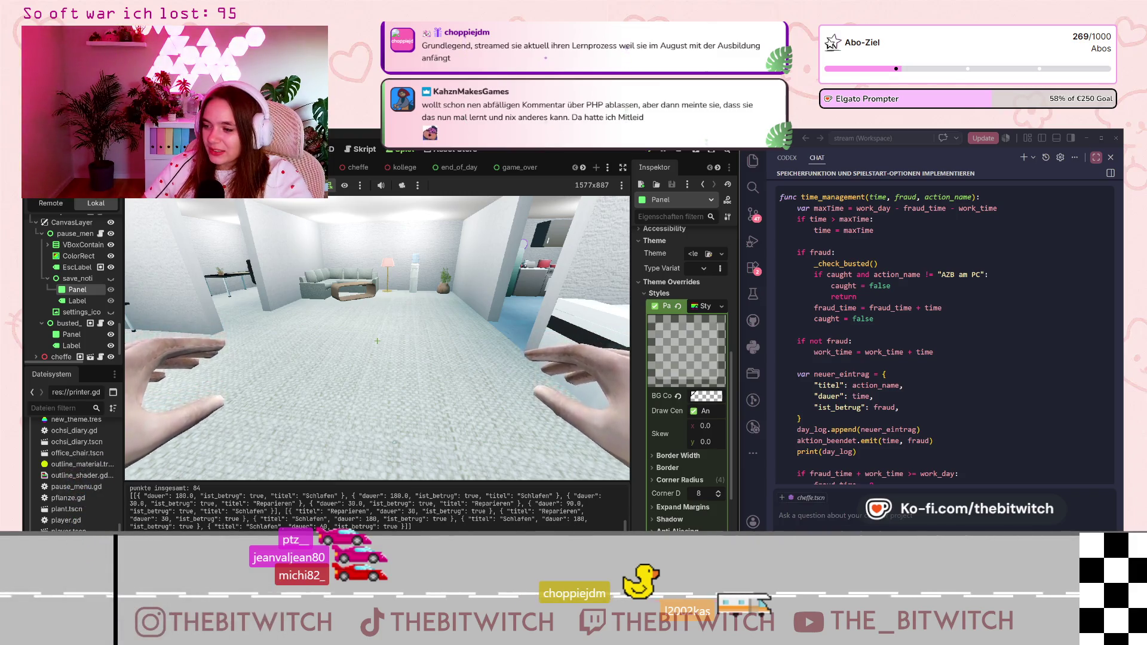
# - Pause the game and stop the test run from the editor toolbar
pyautogui.press('Escape')
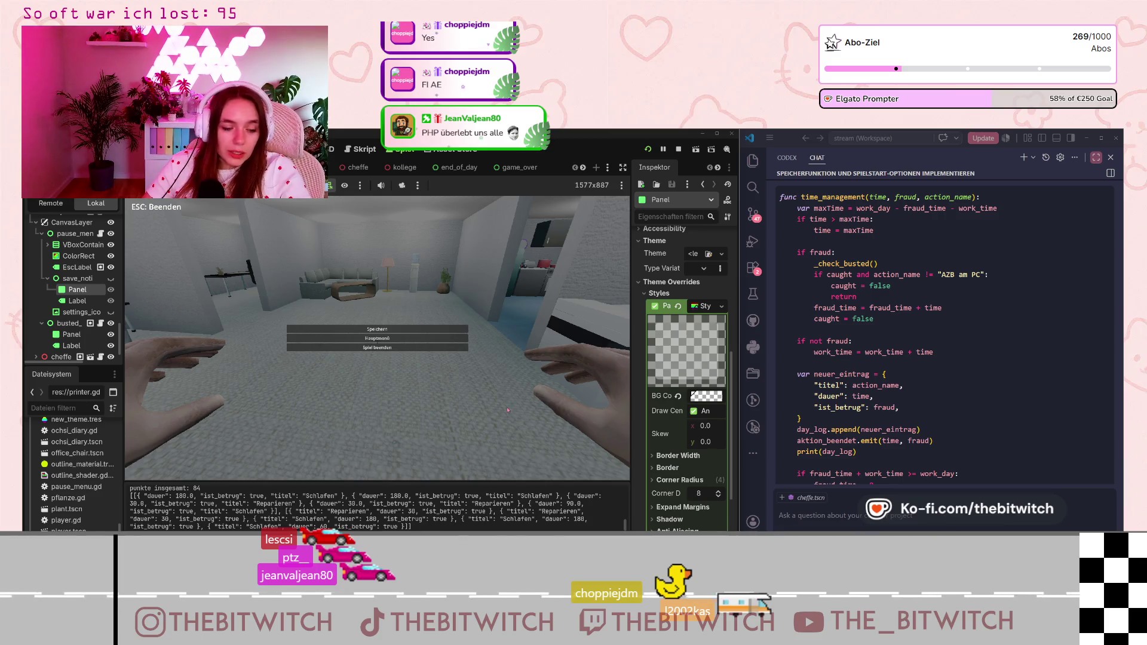
pyautogui.click(679, 148)
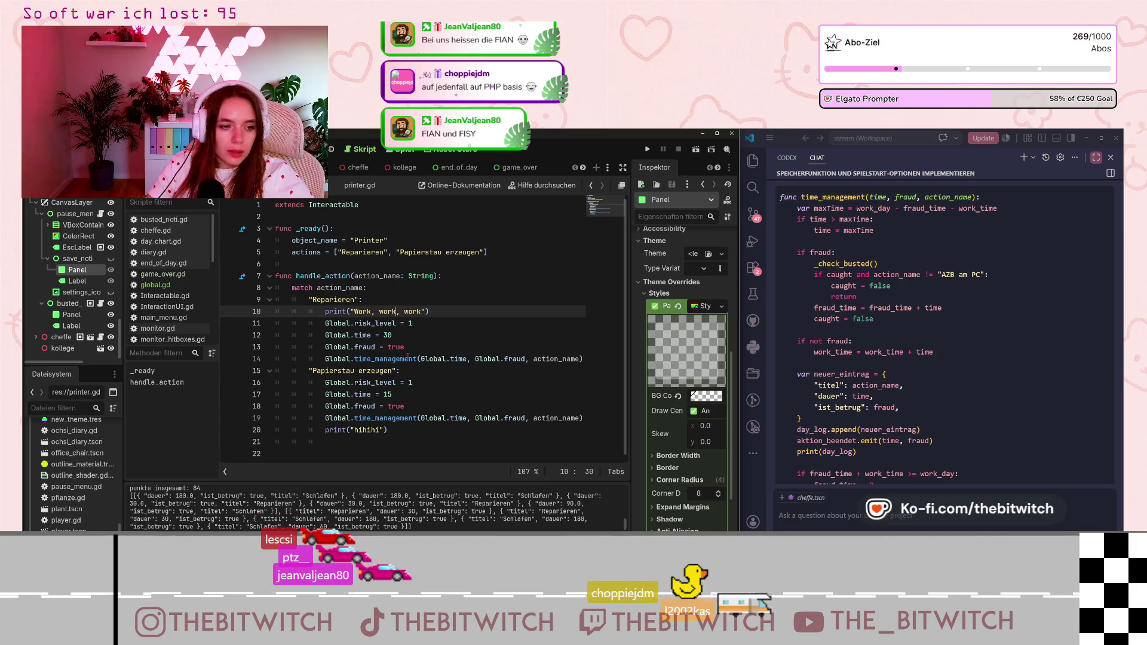
# - Inspect printer.gd lines 8 and 9 (Reparieren, Papierstau), then show PlayerScene's nodes
pyautogui.moveTo(407, 357)
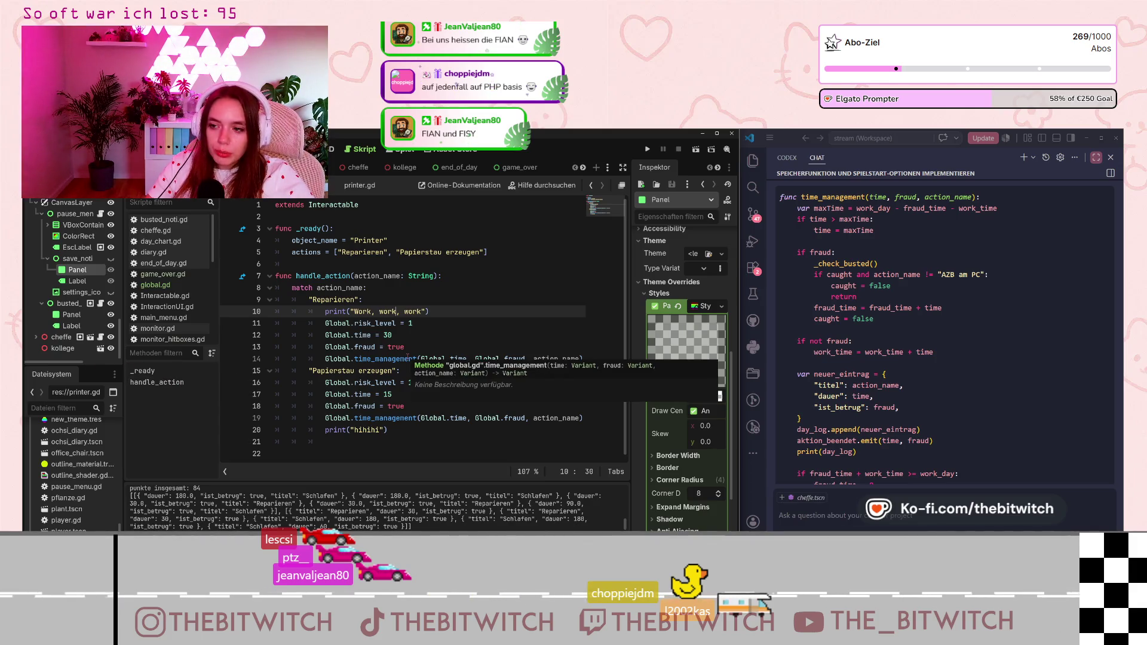
pyautogui.click(457, 285)
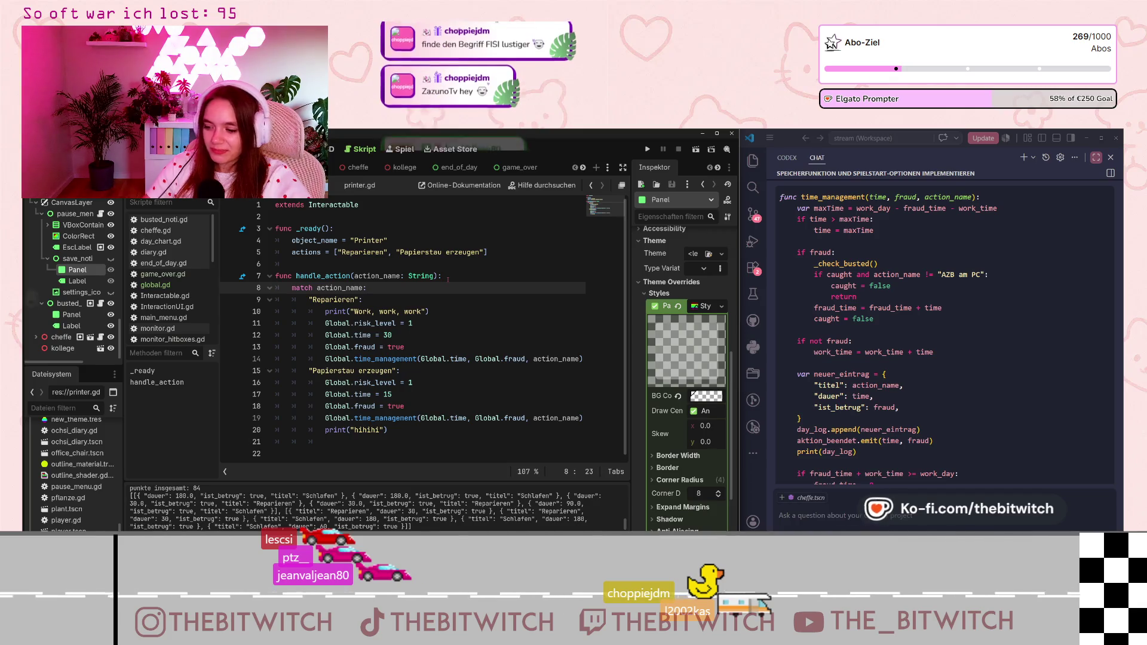
pyautogui.moveTo(447, 278)
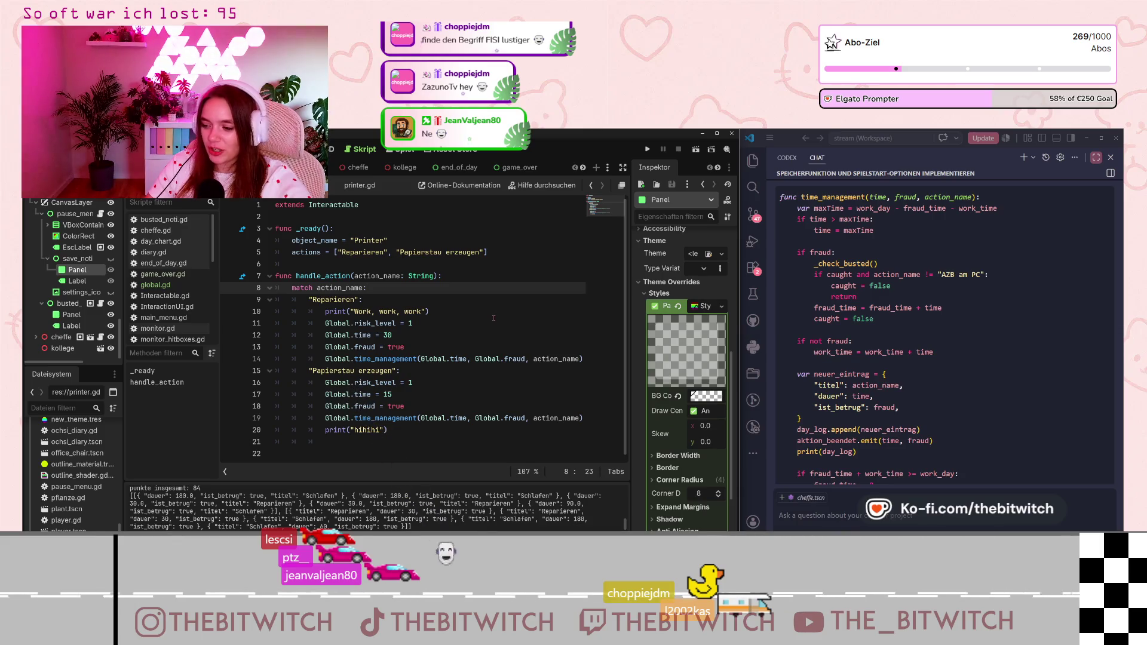
pyautogui.click(401, 299)
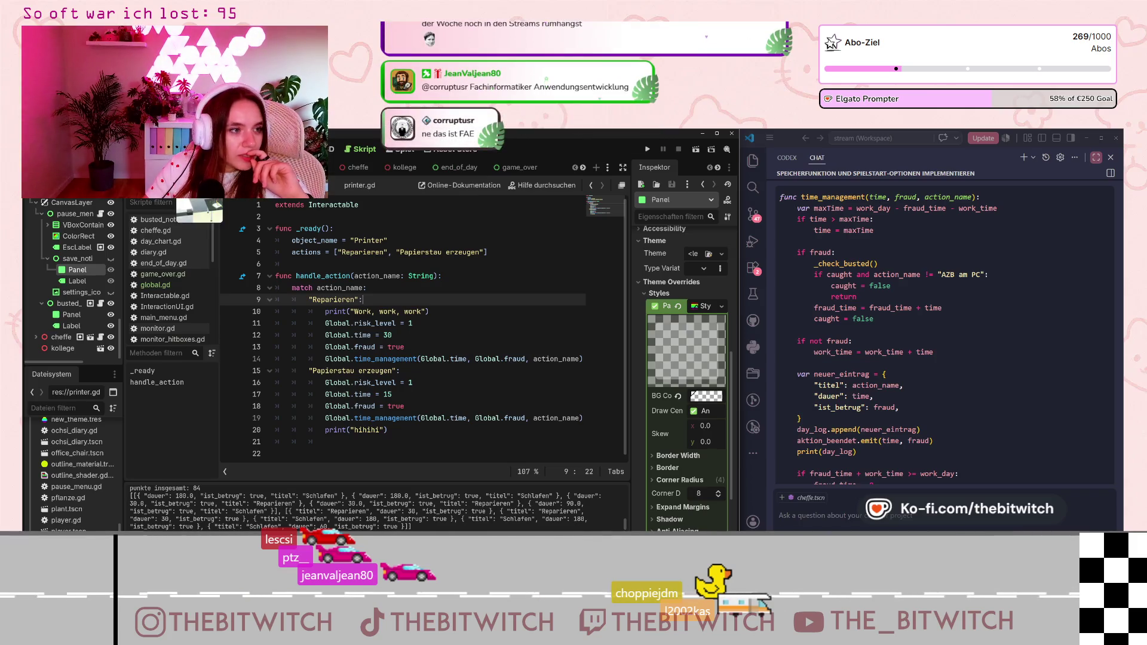
pyautogui.click(454, 167)
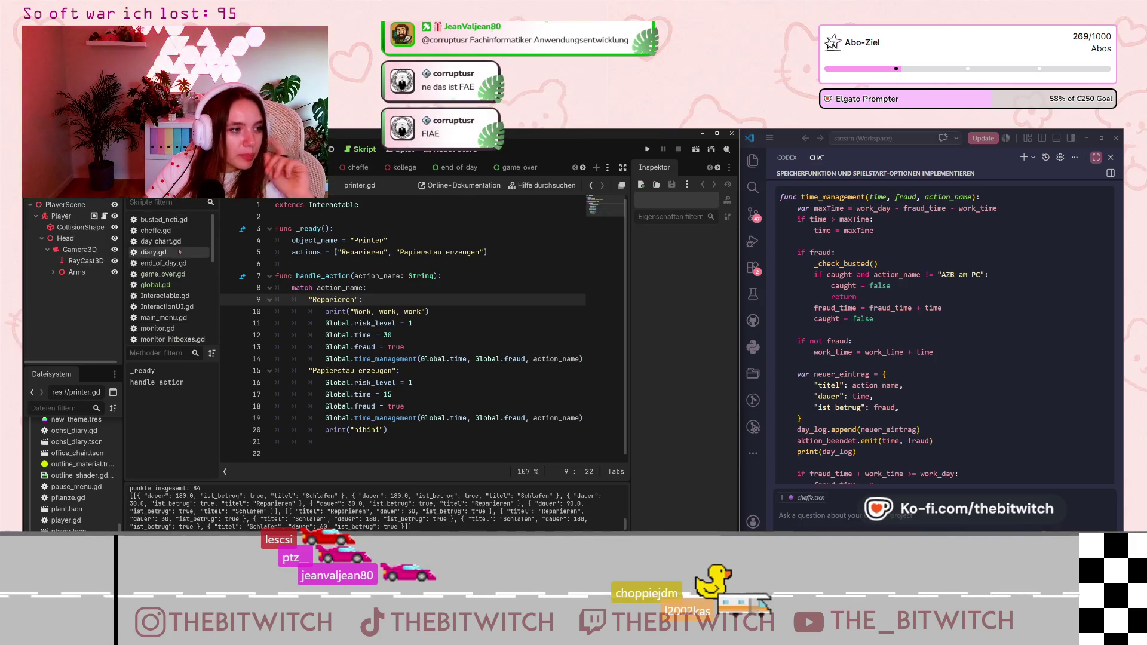
# - Open player.gd and examine the default_pos and default_rotation Vector3 values on lines 19–20
pyautogui.scroll(-3, 147, 278)
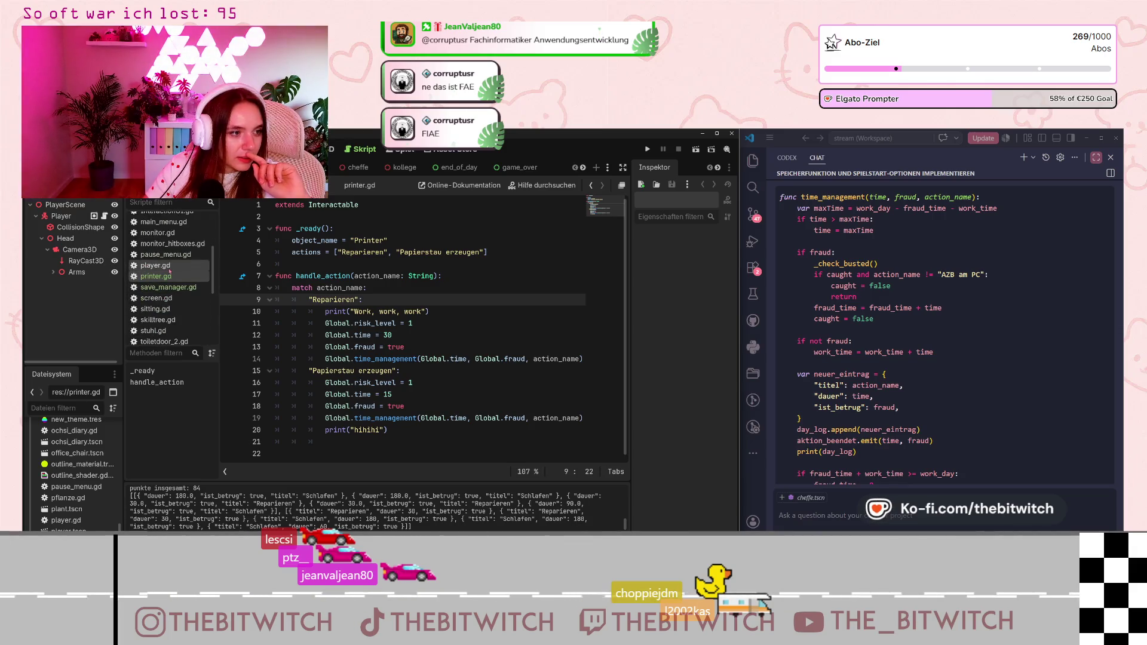
pyautogui.click(155, 265)
pyautogui.scroll(-3, 391, 311)
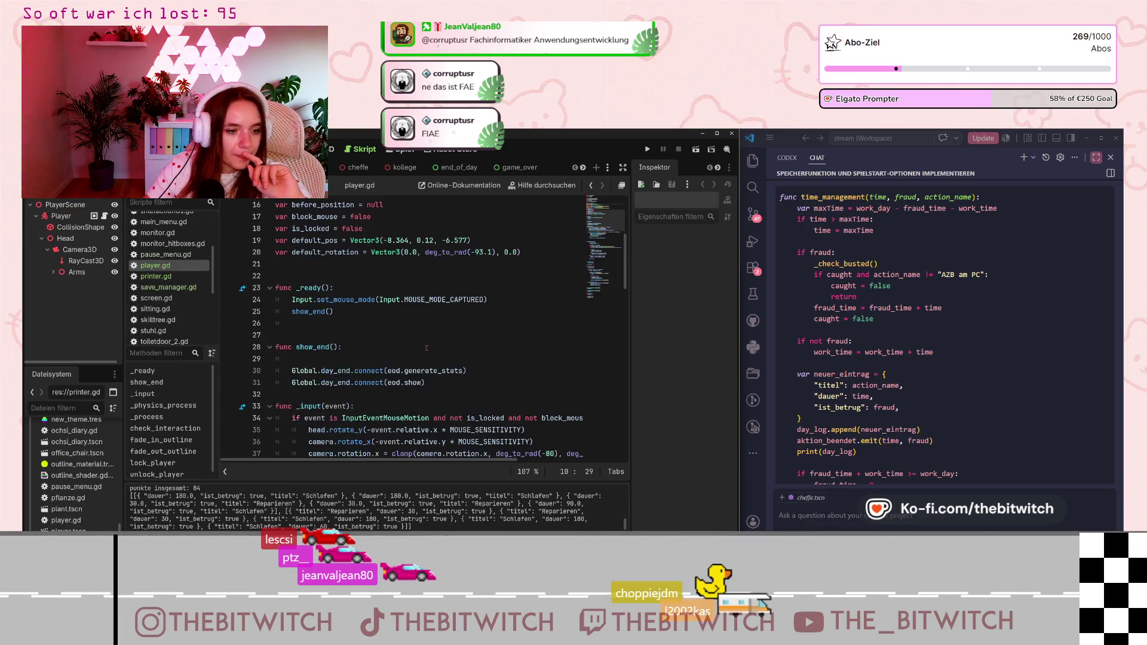
pyautogui.click(391, 311)
pyautogui.moveTo(392, 312); pyautogui.dragTo(478, 310)
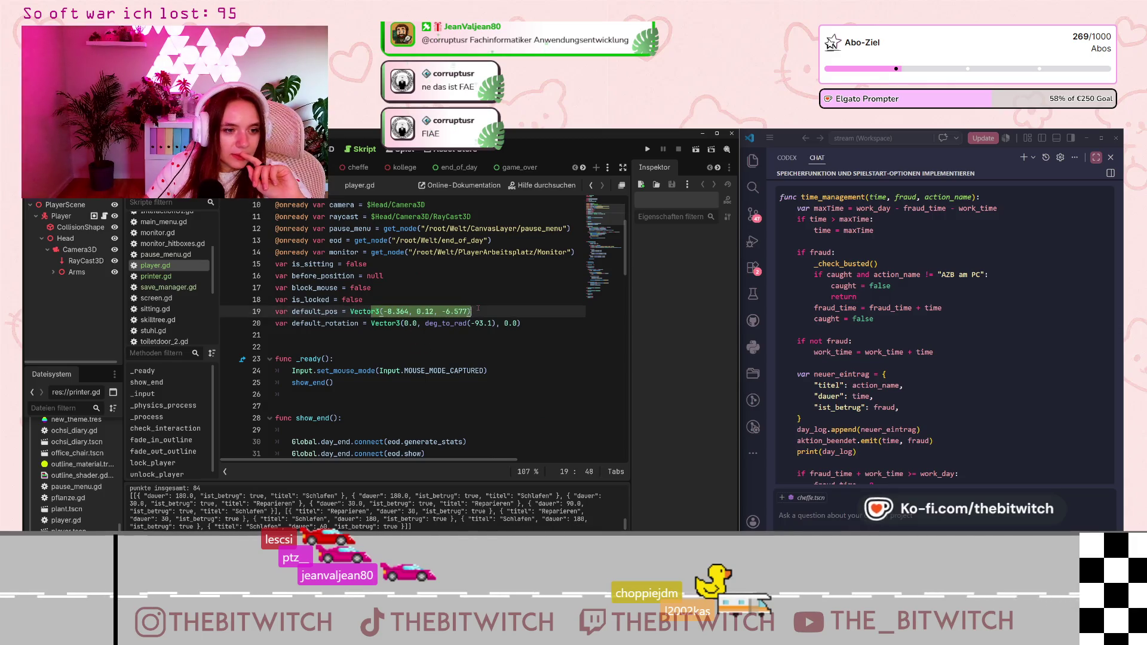
pyautogui.click(308, 323)
pyautogui.moveTo(298, 311); pyautogui.dragTo(471, 311)
pyautogui.moveTo(357, 323); pyautogui.dragTo(520, 323)
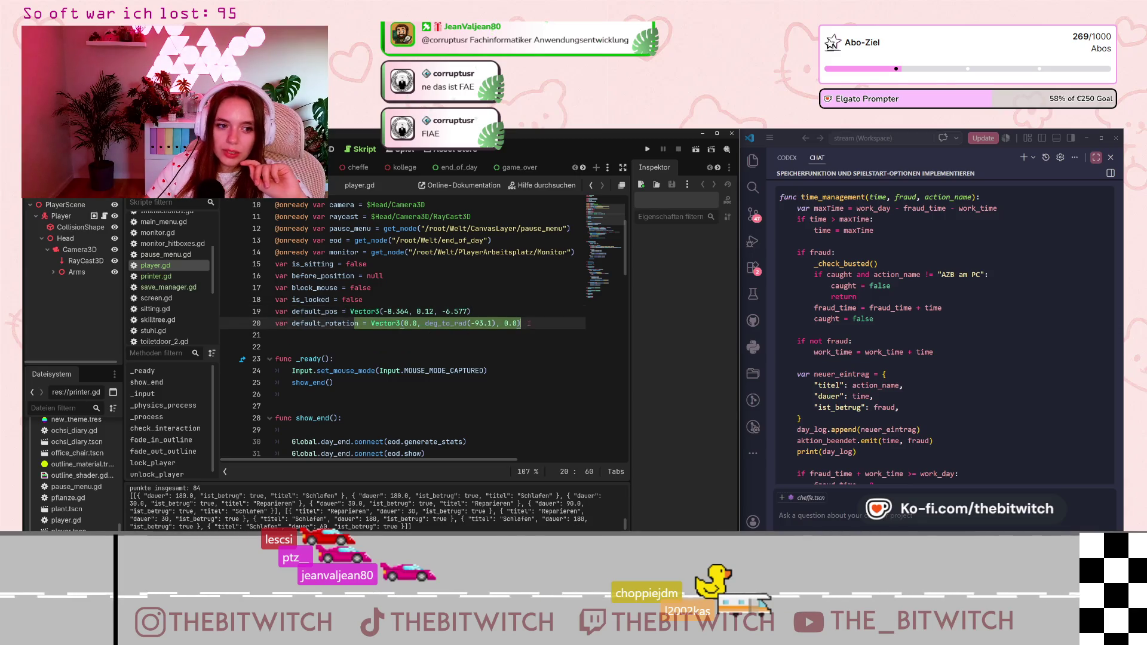
pyautogui.click(529, 323)
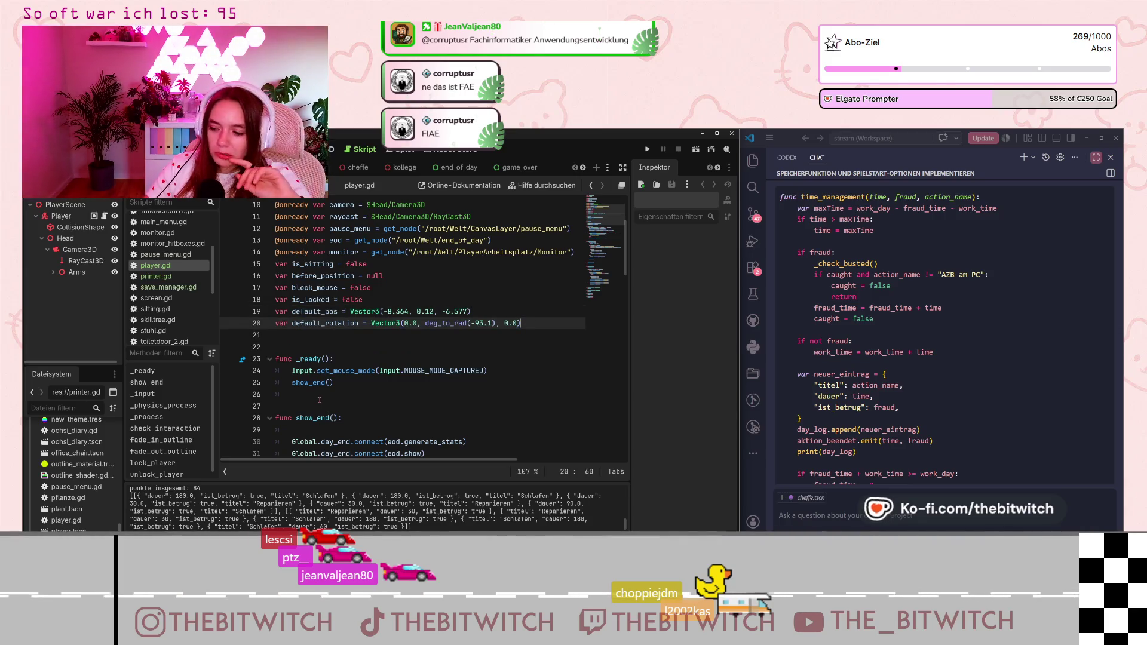
pyautogui.moveTo(383, 323); pyautogui.dragTo(438, 323)
pyautogui.click(552, 323)
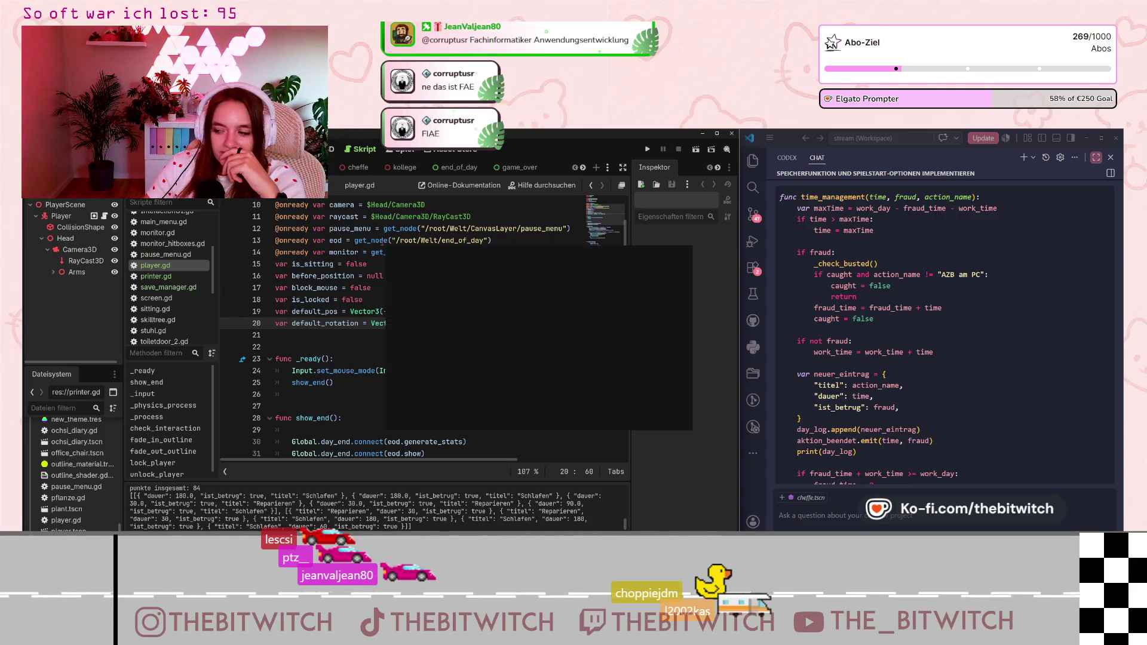
pyautogui.press('Up')
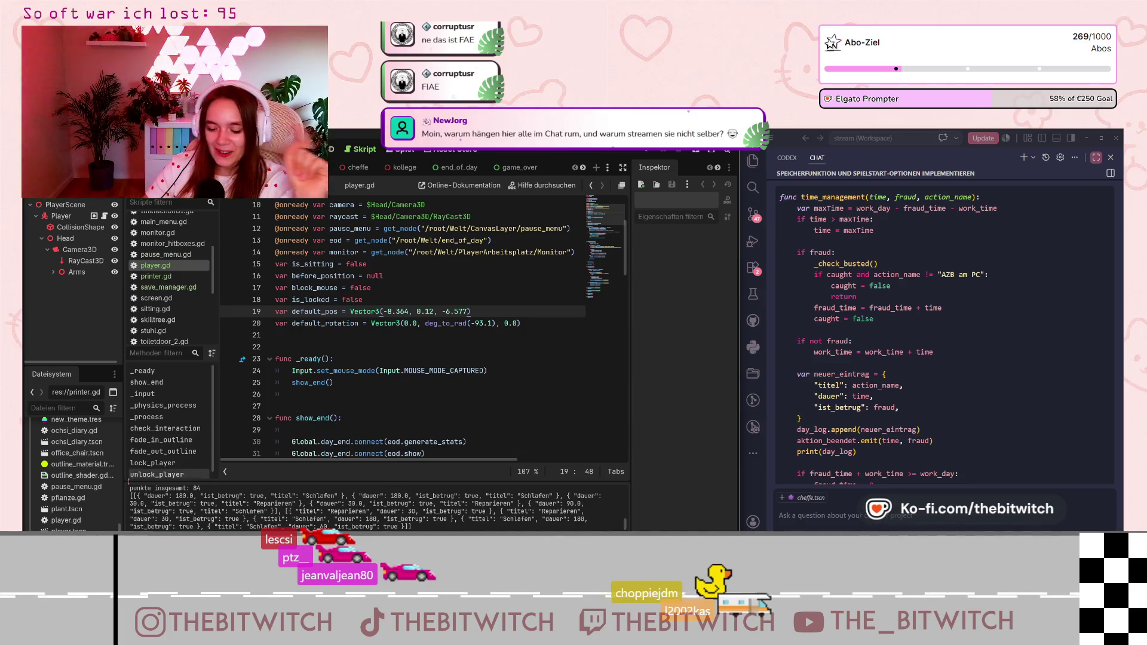
# - Delete empty line 22 so func _ready starts at line 22
pyautogui.click(366, 351)
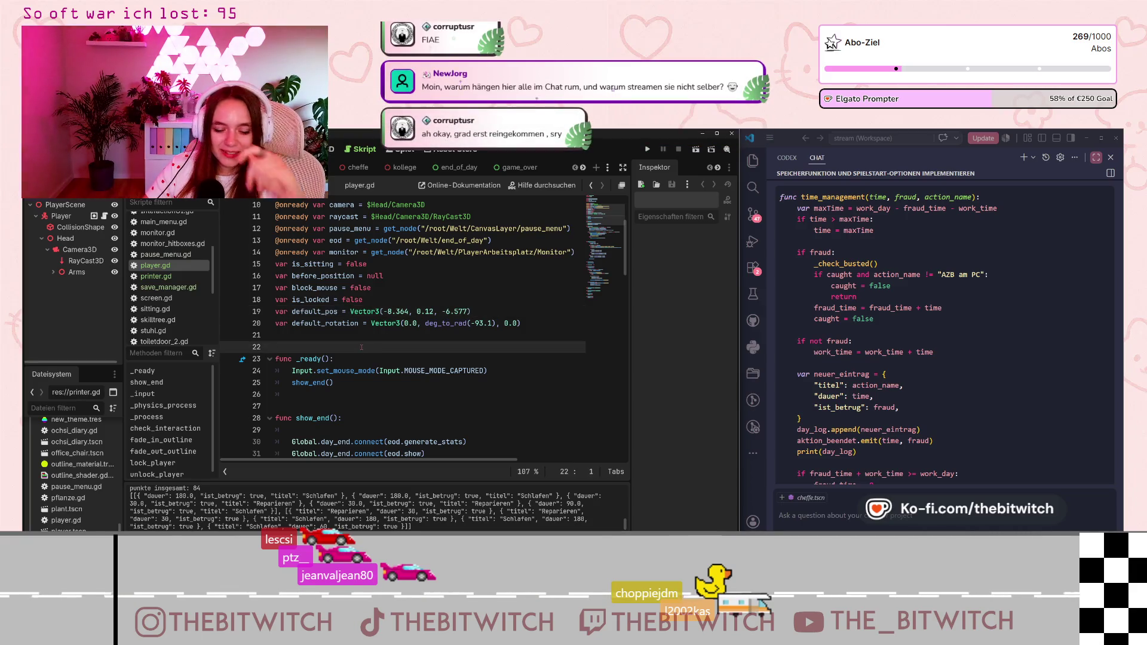
pyautogui.press('BackSpace')
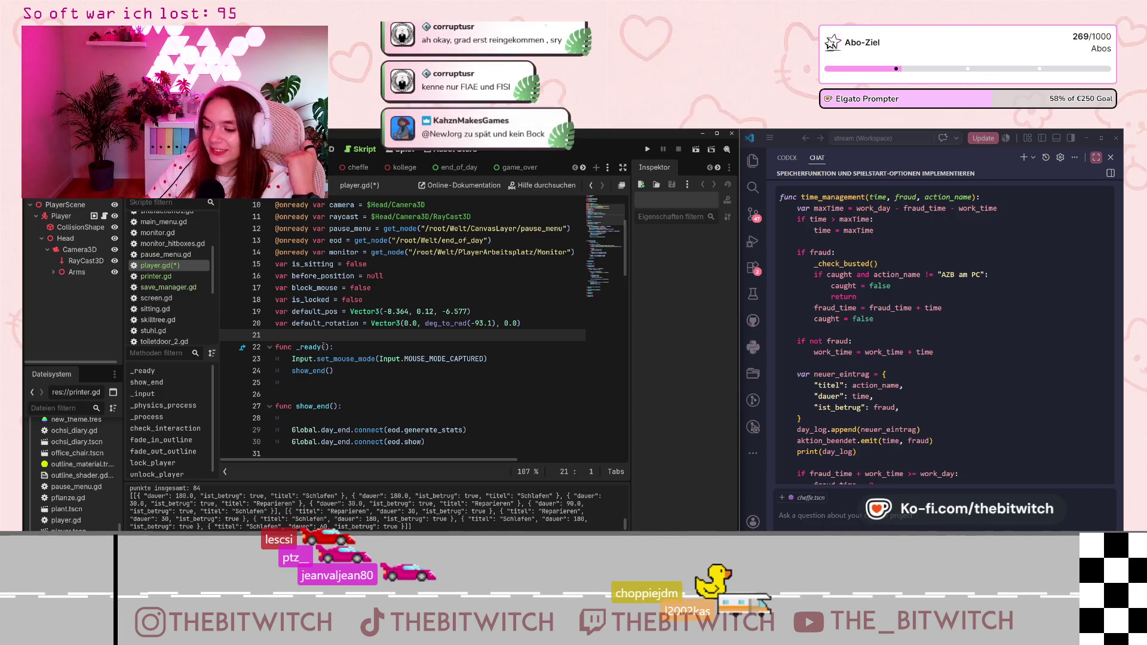
pyautogui.moveTo(324, 346)
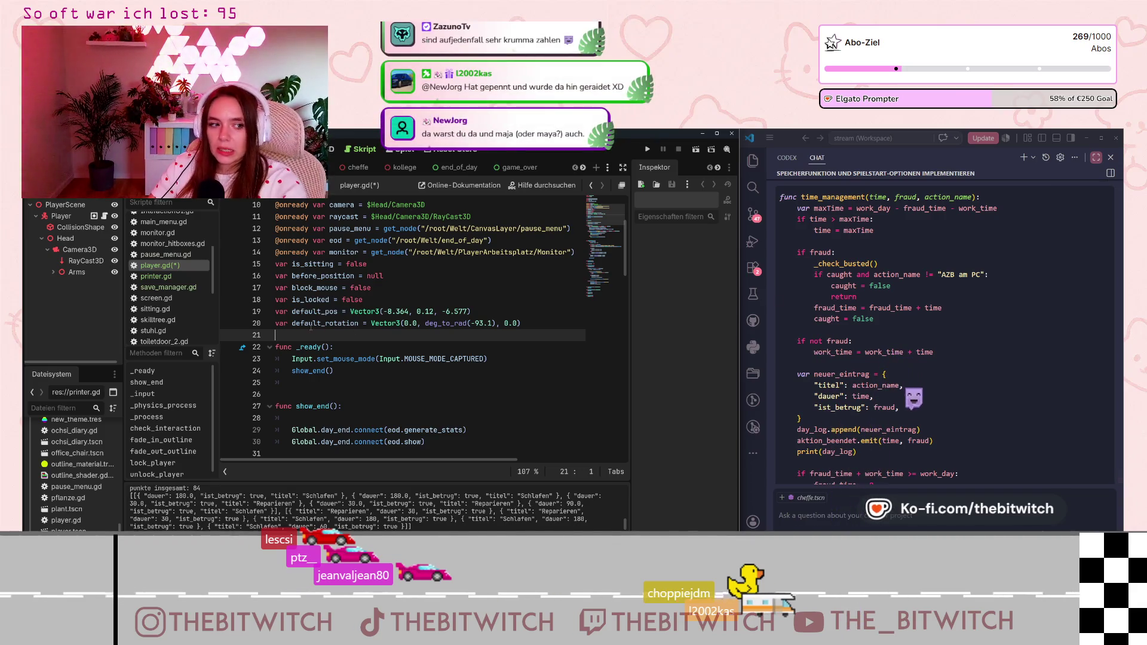
pyautogui.moveTo(308, 323); pyautogui.dragTo(494, 331)
pyautogui.click(493, 330)
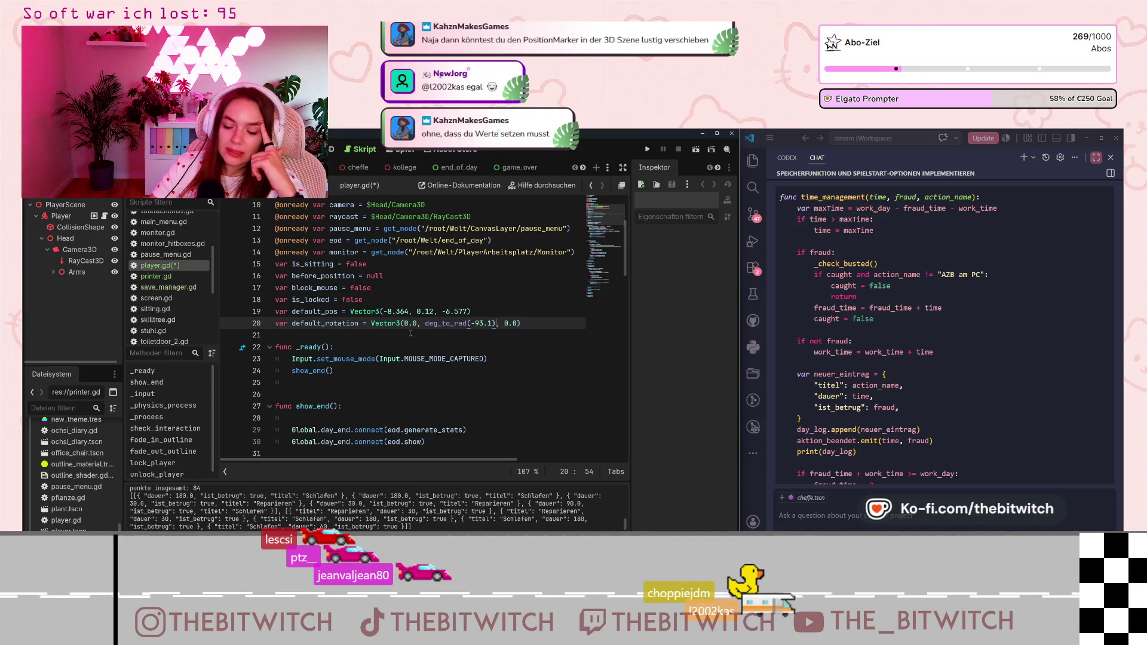
pyautogui.moveTo(383, 311); pyautogui.dragTo(471, 312)
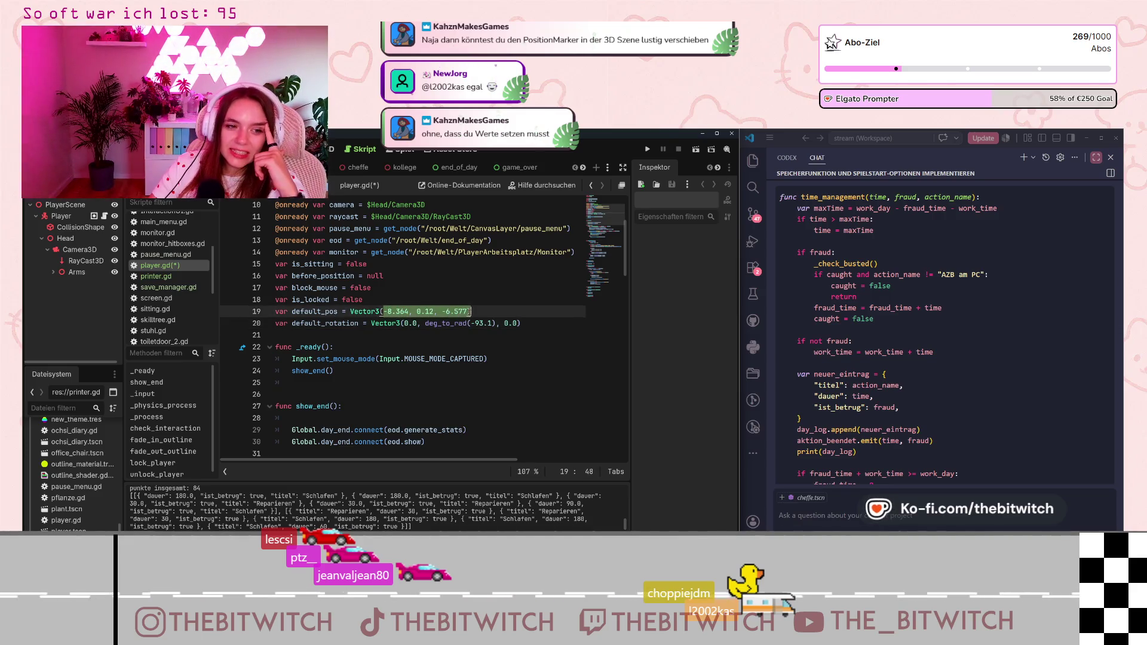
pyautogui.click(471, 312)
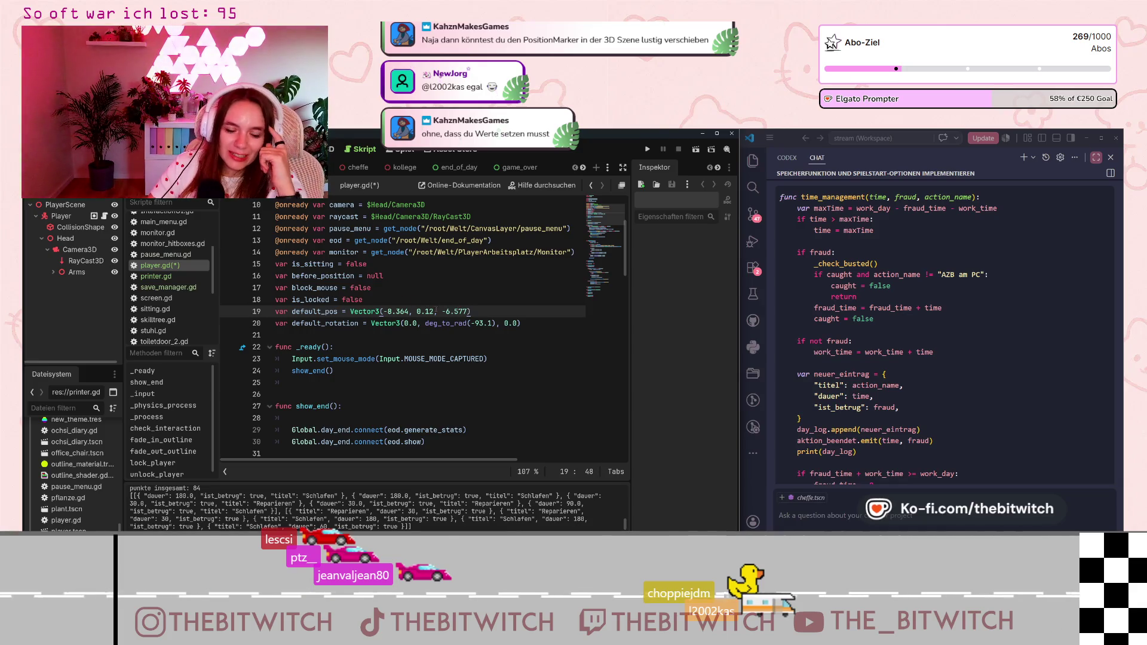
pyautogui.click(389, 311)
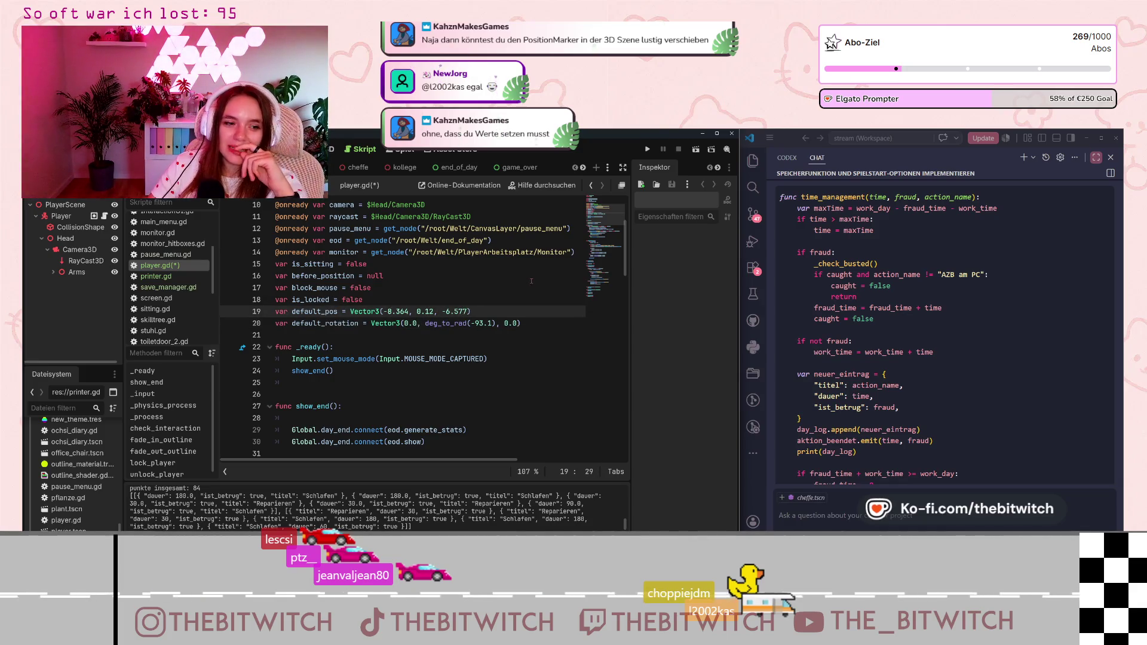
pyautogui.hotkey('ctrl', 'F2')
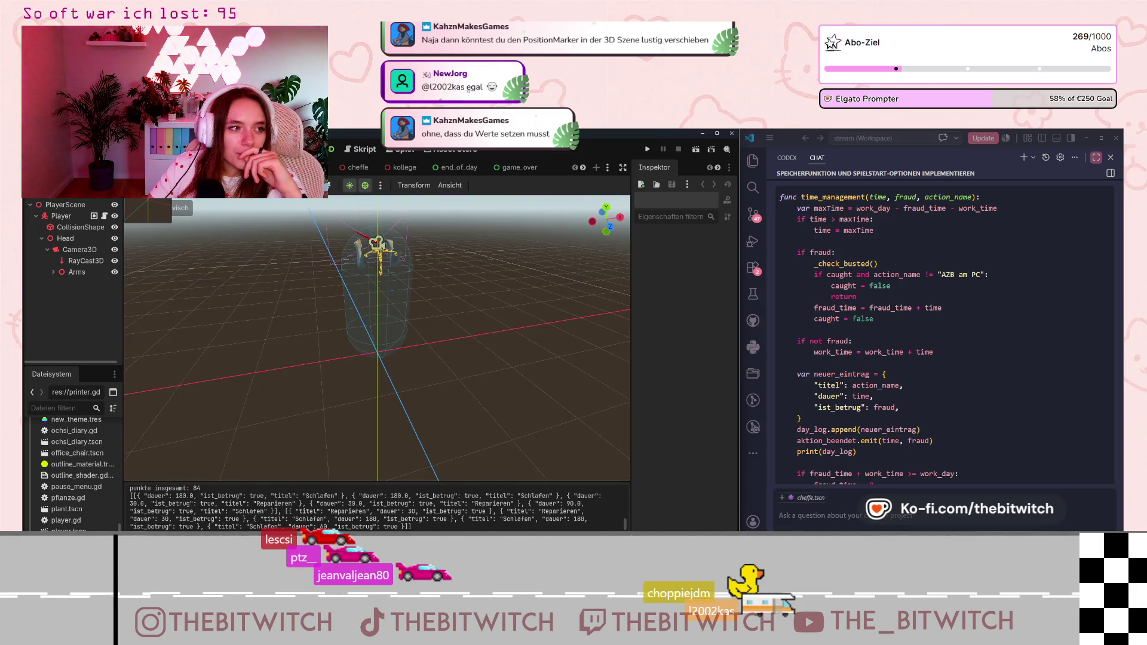
pyautogui.hotkey('ctrl', 'F1')
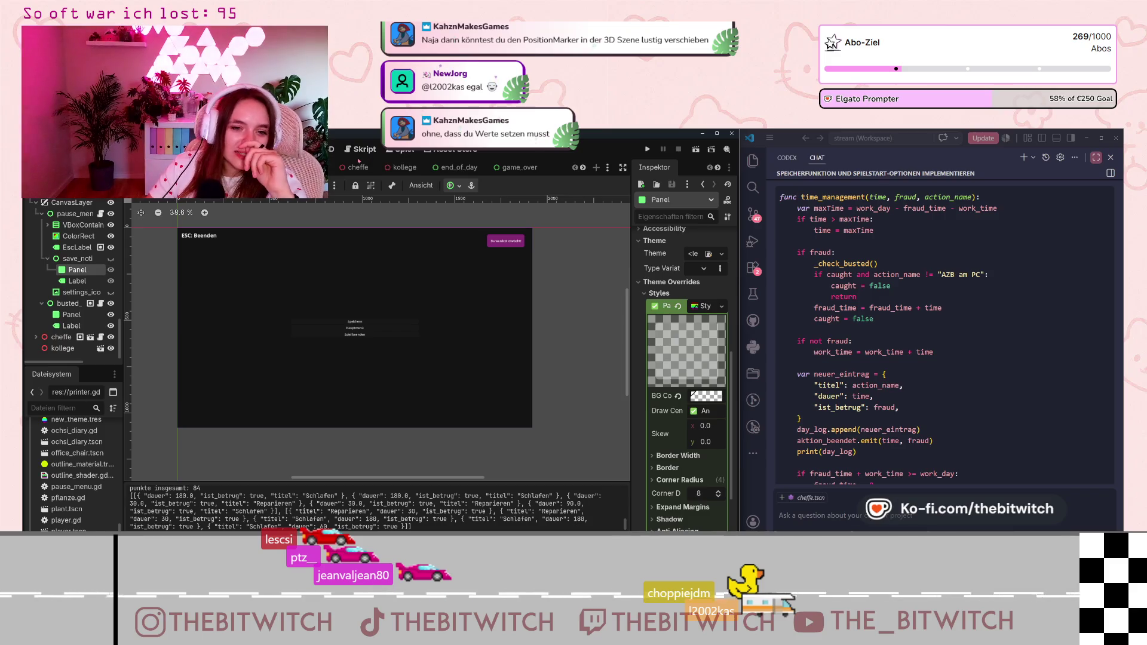
pyautogui.click(362, 150)
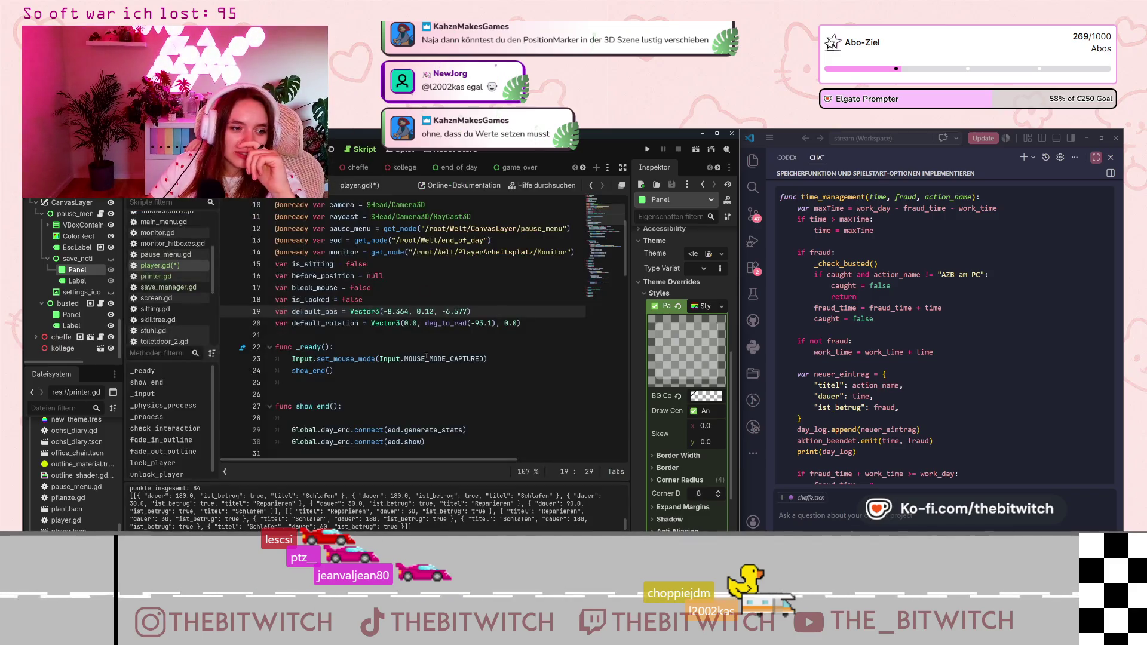
pyautogui.scroll(-12, 363, 359)
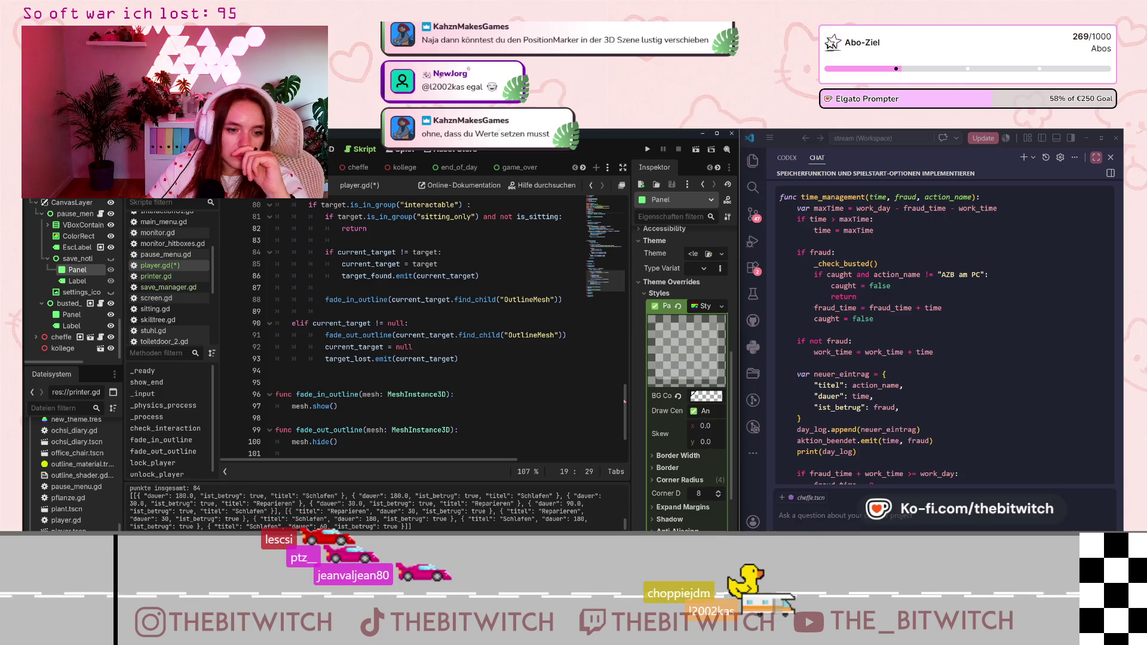
pyautogui.hotkey('ctrl', 'z')
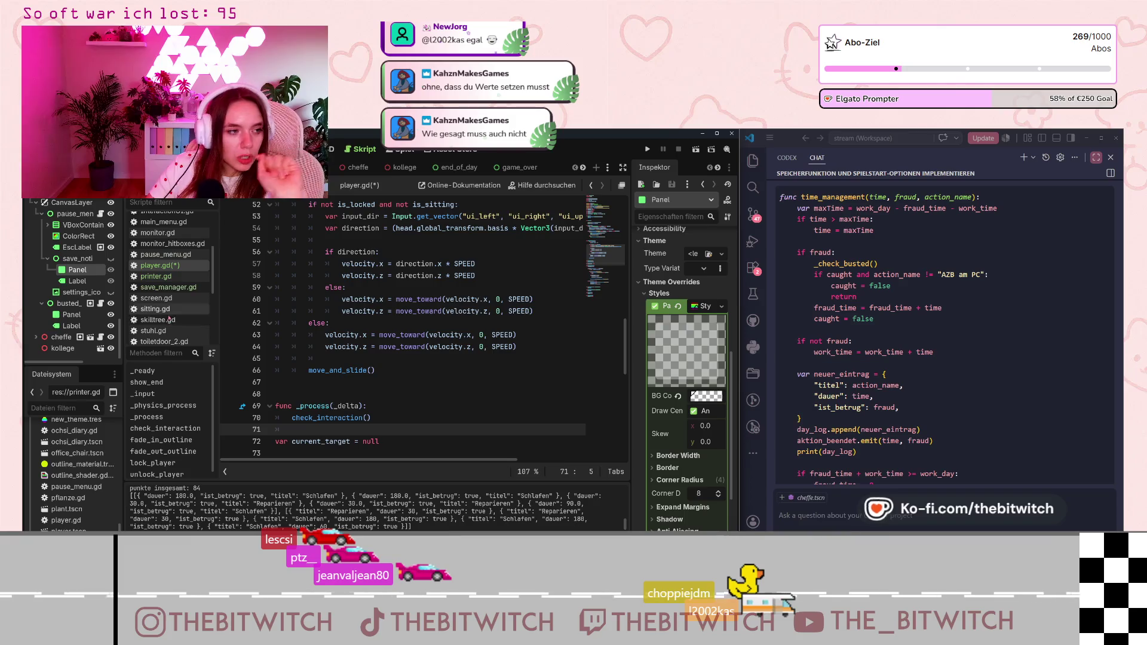
pyautogui.scroll(-2, 188, 323)
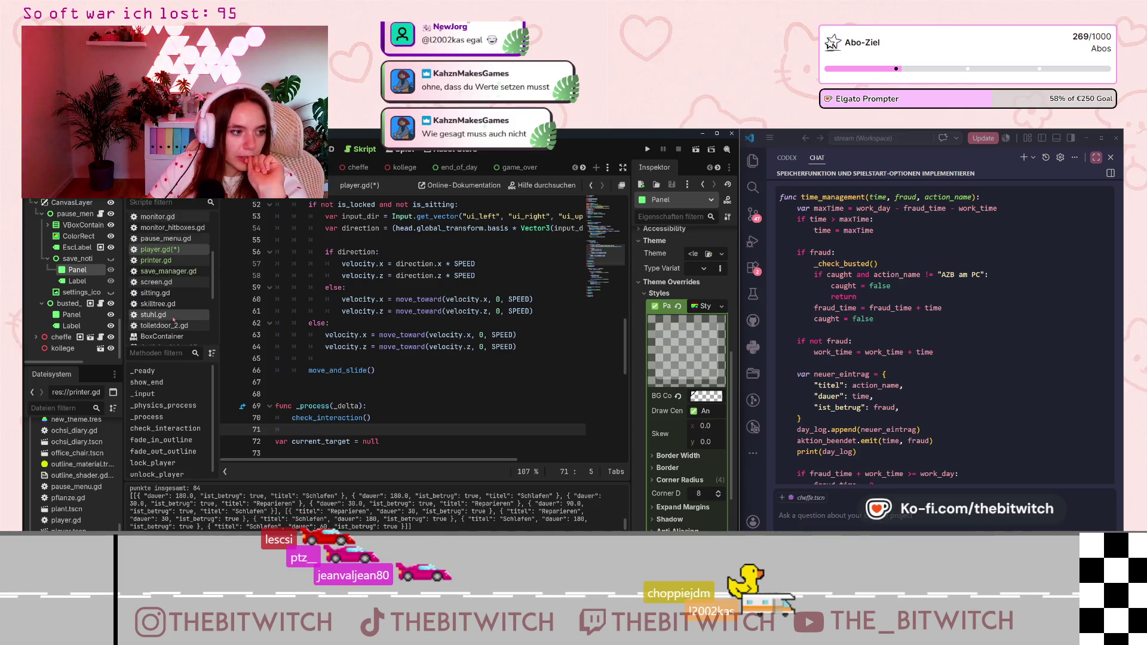
# - Check the chair seat position (0.6, -0.3, 5.4) in stuhl.gd, then switch to screen.gd
pyautogui.click(177, 317)
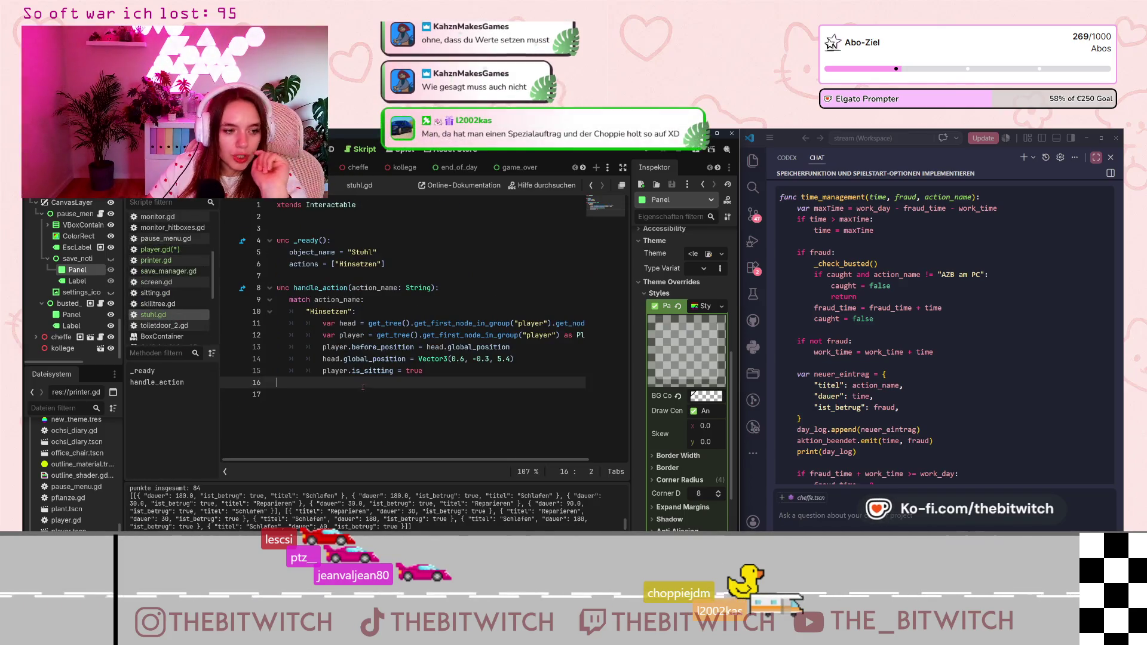
pyautogui.click(468, 358)
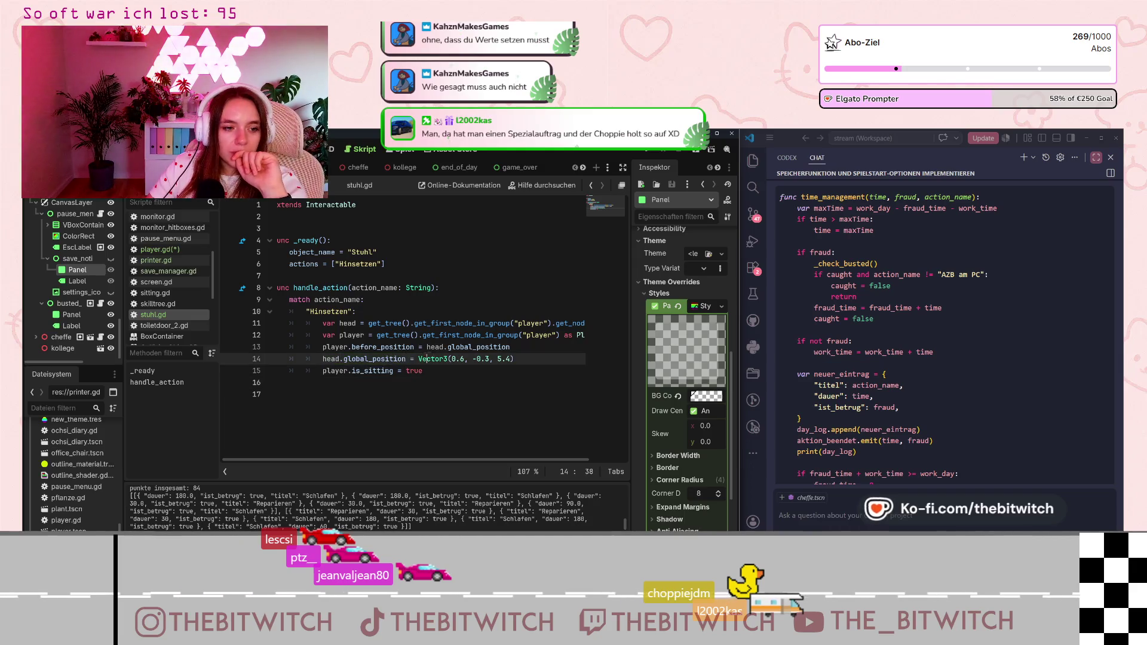
pyautogui.moveTo(460, 358); pyautogui.dragTo(488, 359)
pyautogui.click(490, 358)
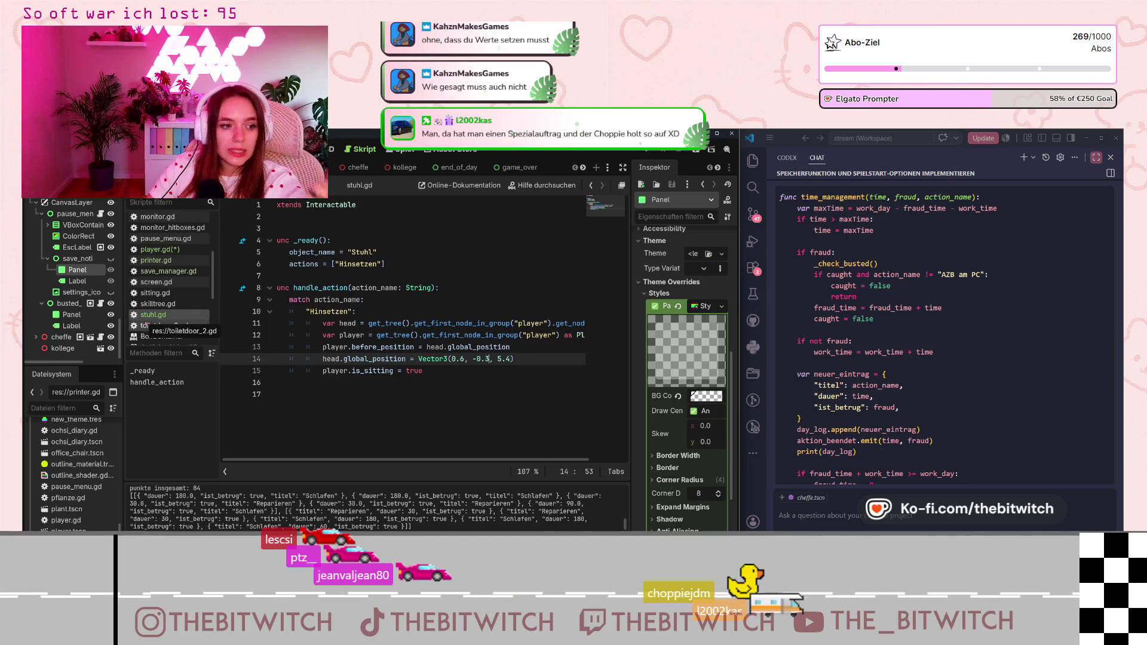
pyautogui.click(453, 358)
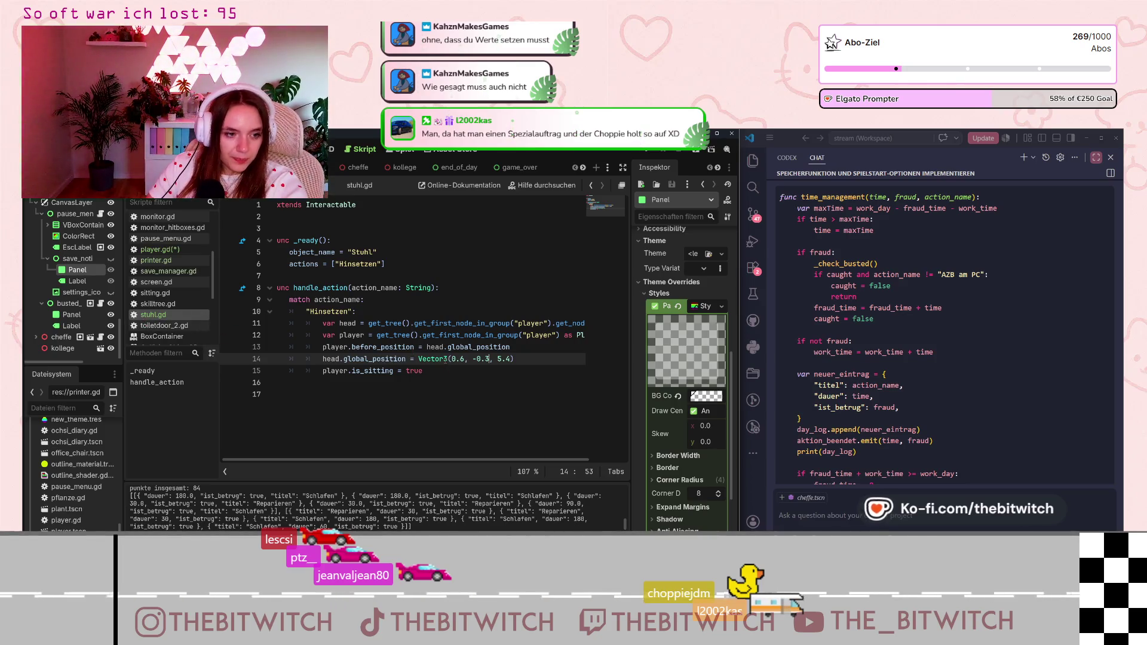
pyautogui.moveTo(452, 359); pyautogui.dragTo(517, 358)
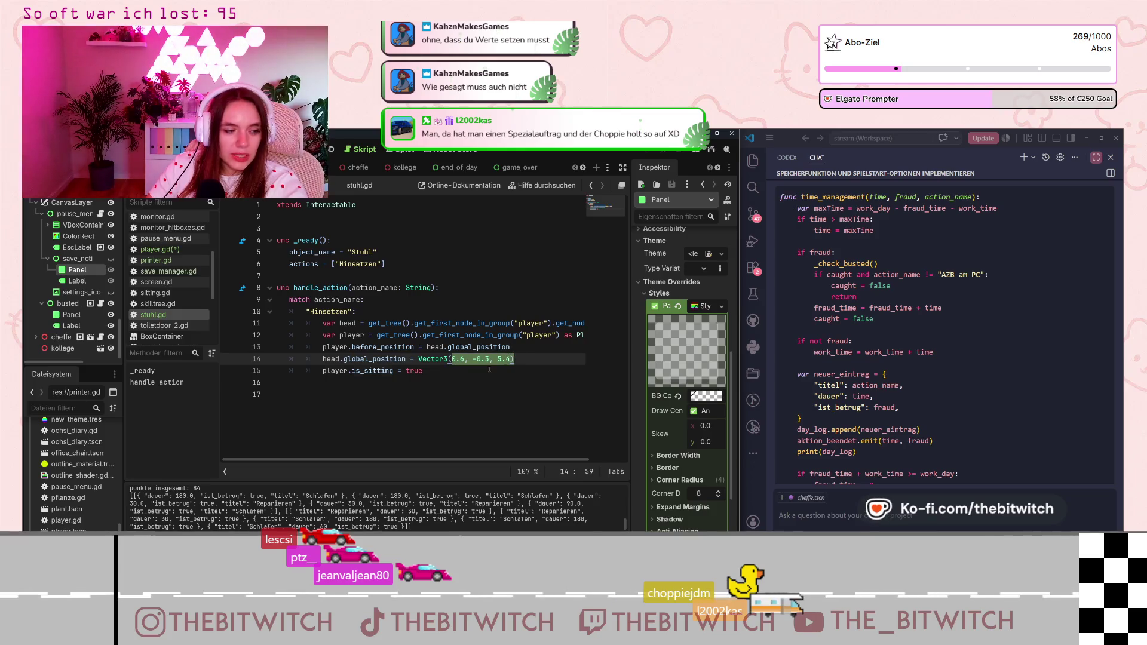
pyautogui.click(157, 281)
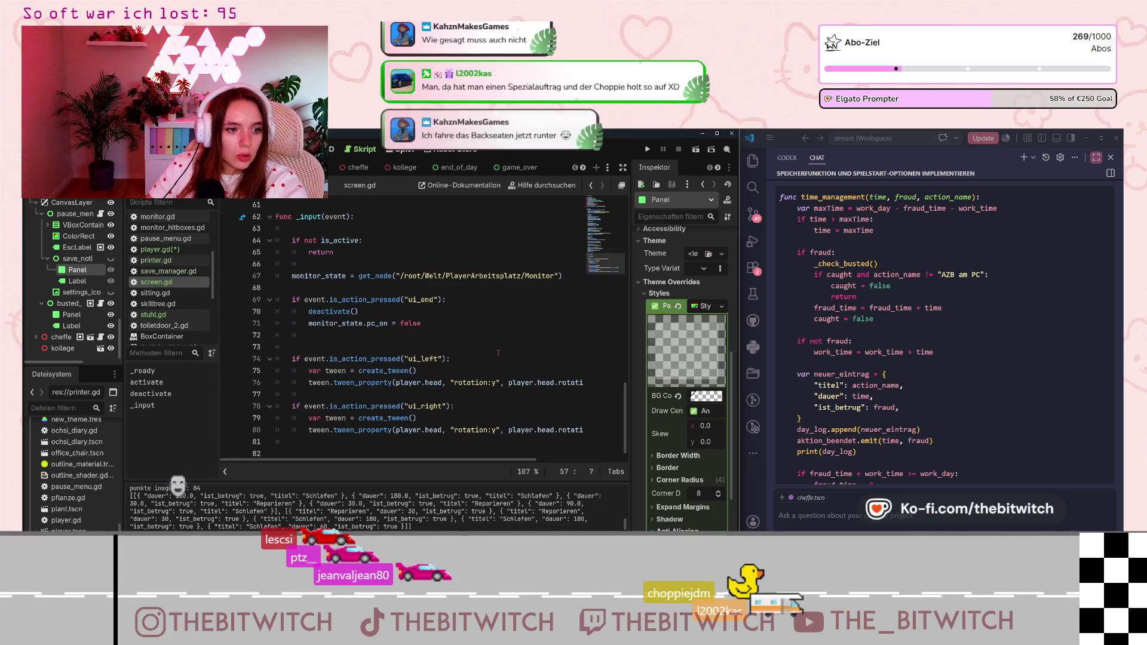
pyautogui.scroll(12, 498, 353)
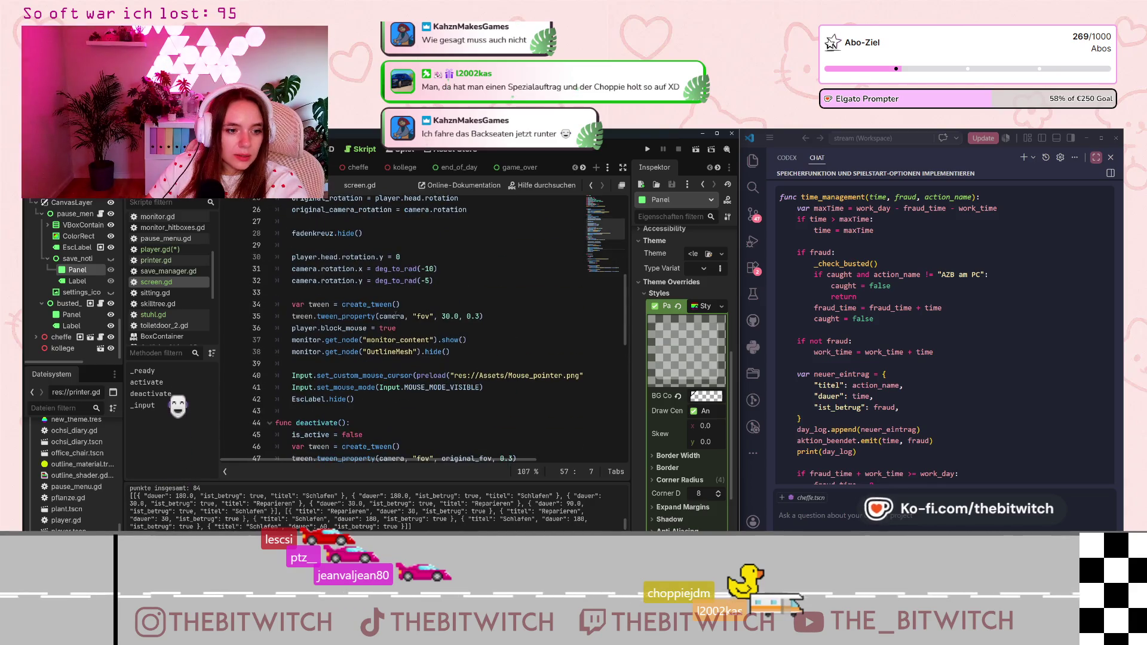
pyautogui.click(397, 316)
pyautogui.press('End')
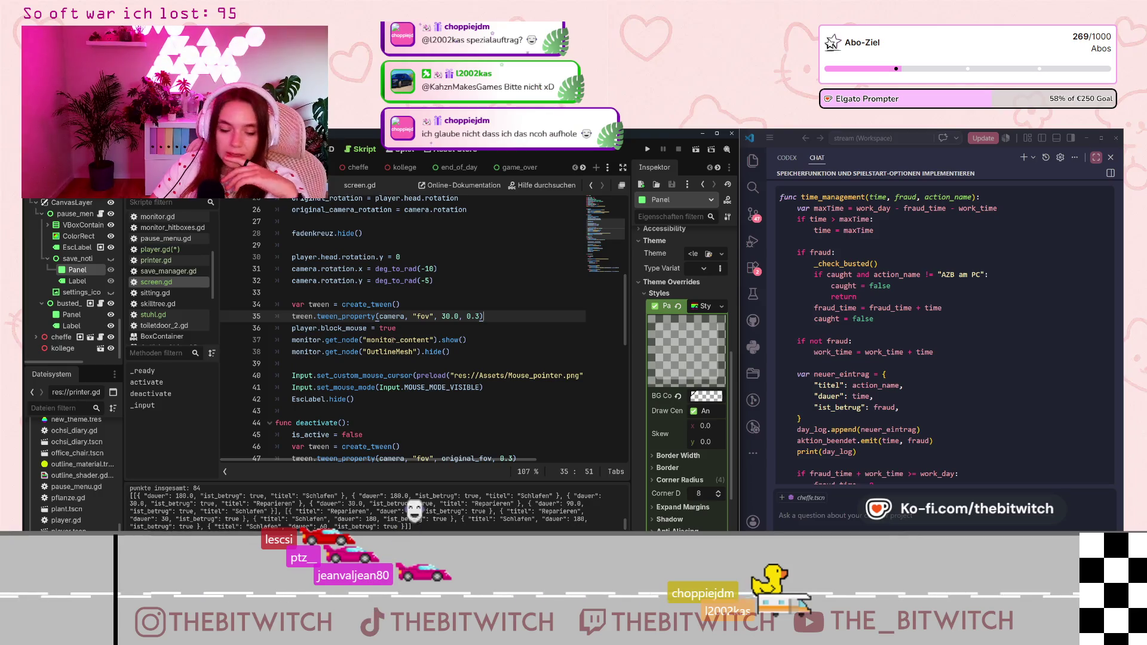
pyautogui.scroll(5, 471, 329)
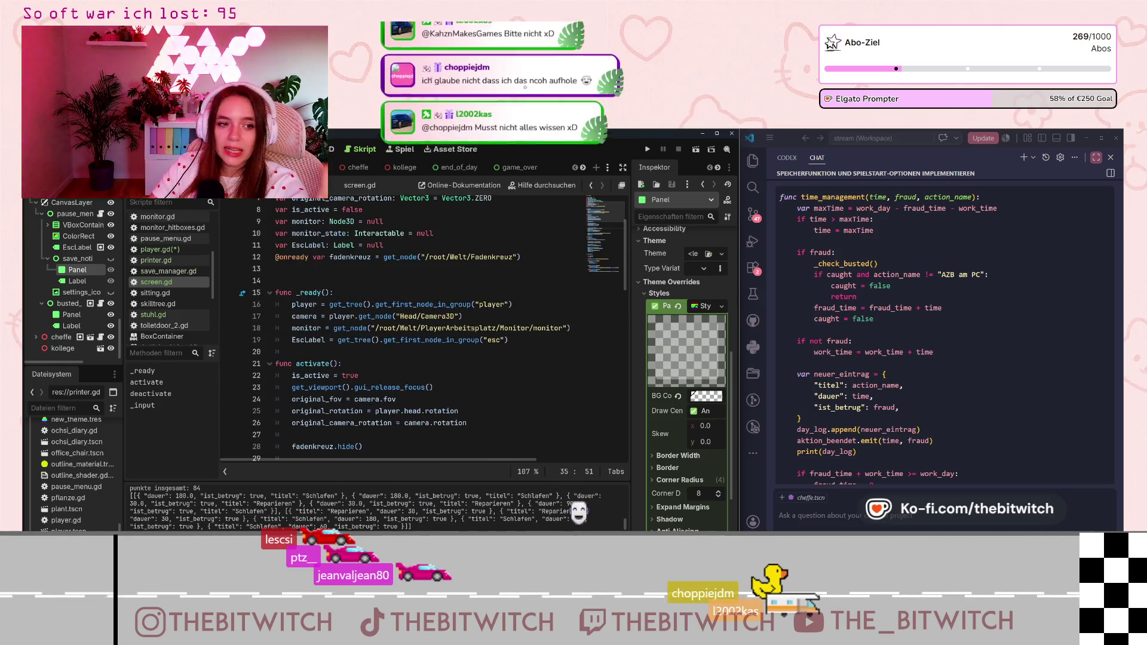
pyautogui.scroll(-6, 471, 329)
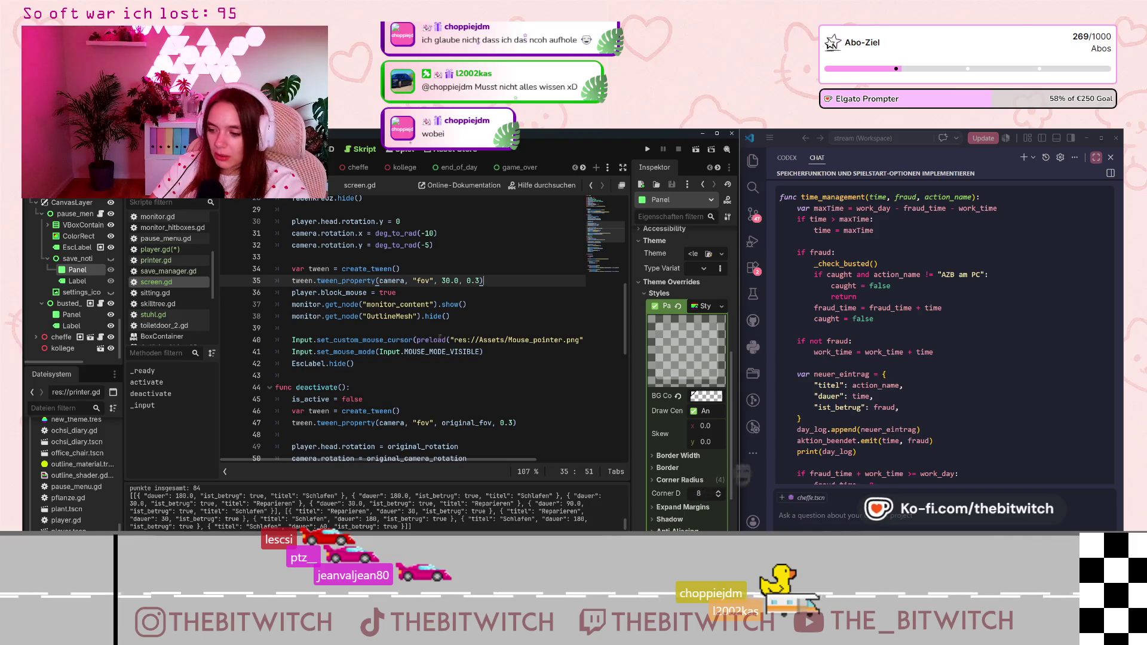
pyautogui.scroll(1, 403, 329)
pyautogui.scroll(8, 430, 339)
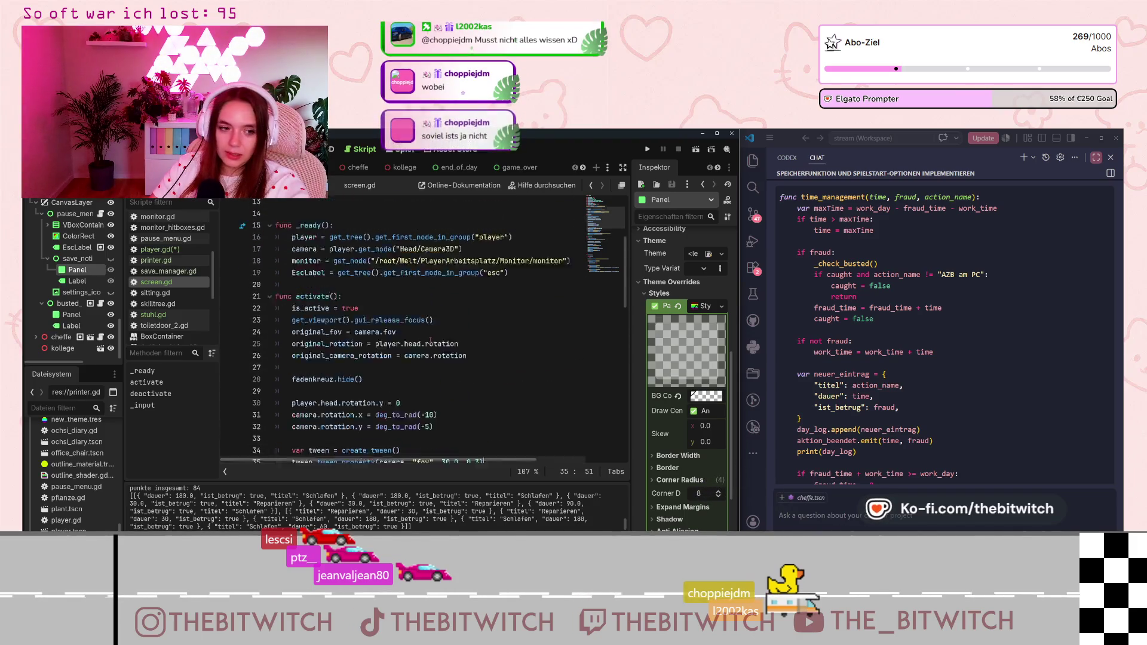
pyautogui.scroll(5, 676, 294)
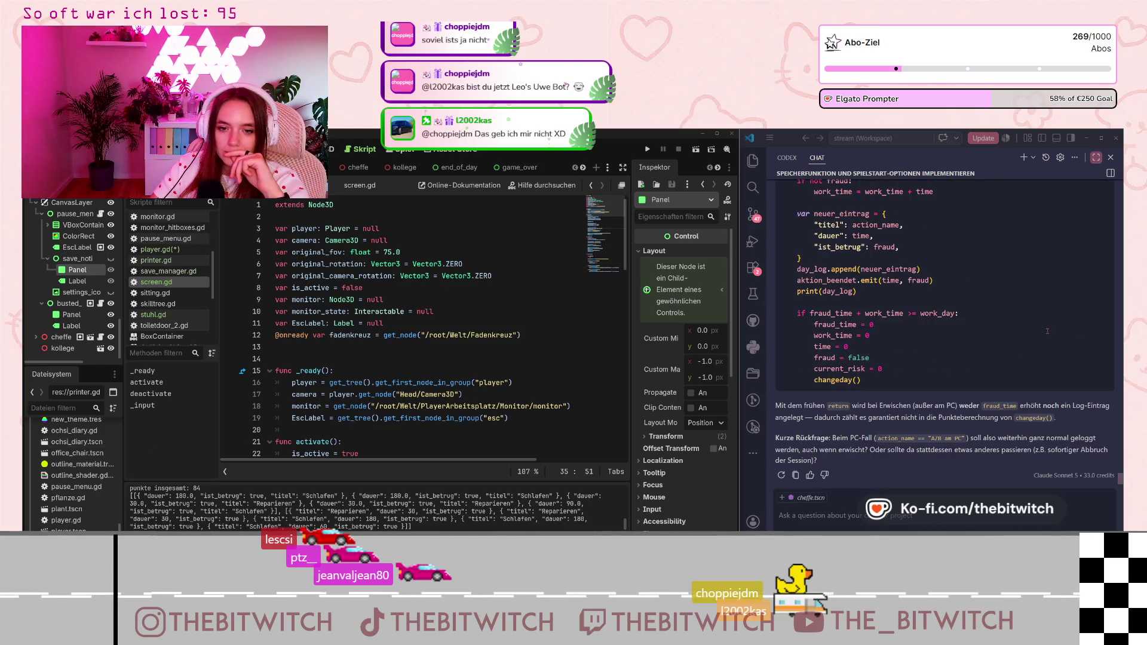
pyautogui.scroll(3, 1047, 331)
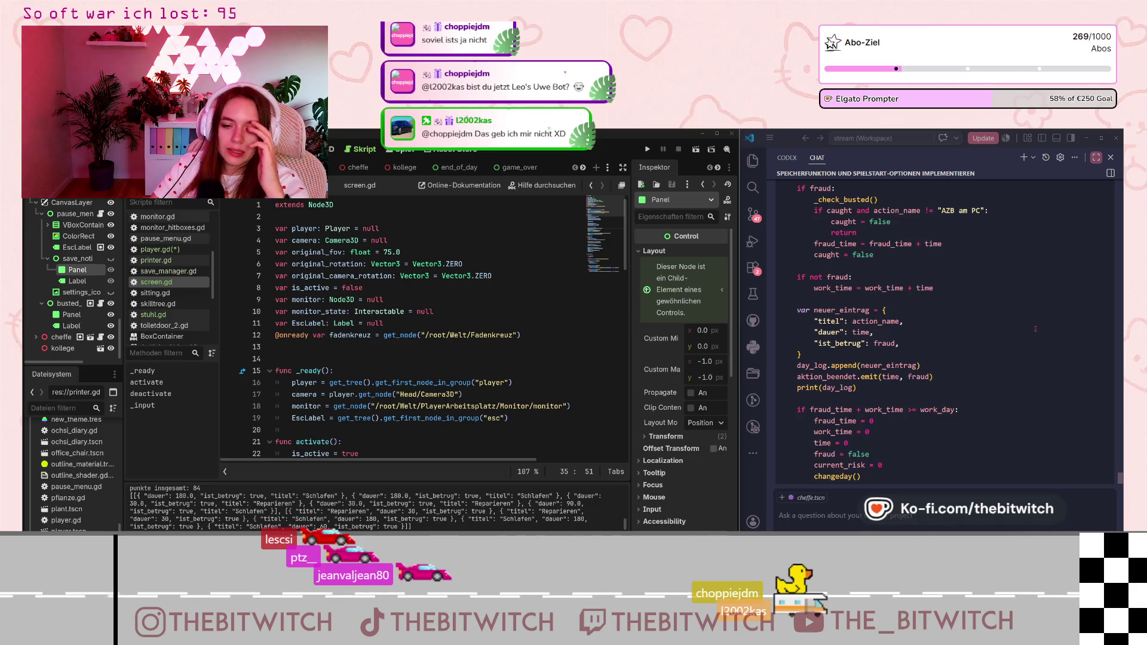
pyautogui.scroll(-10, 375, 323)
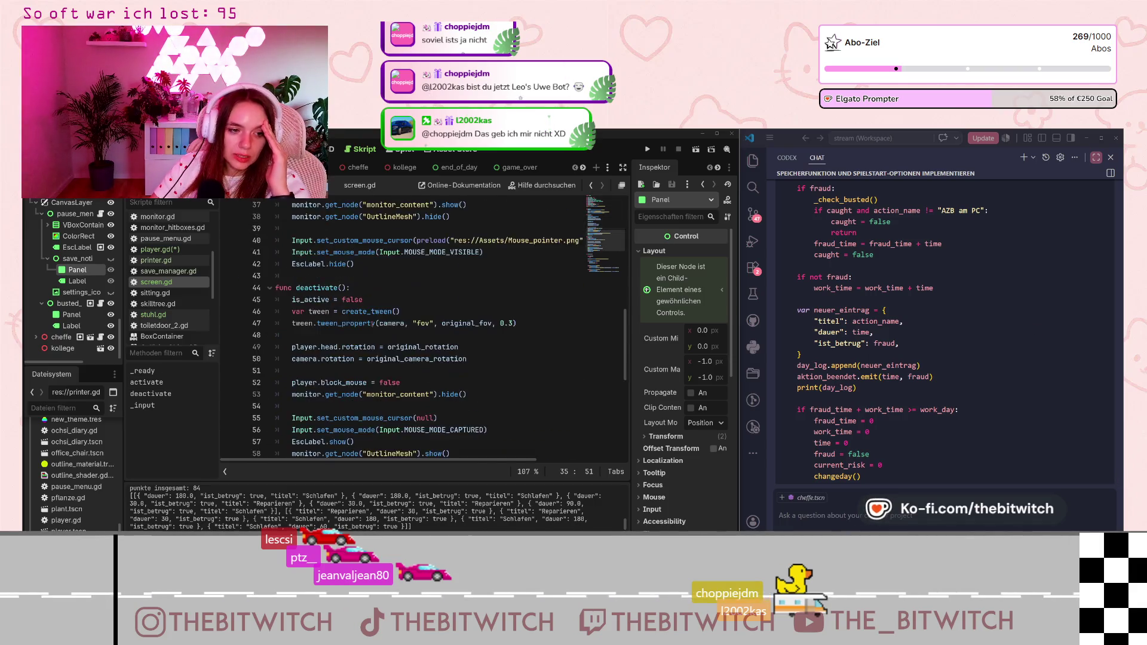
pyautogui.scroll(-7, 374, 323)
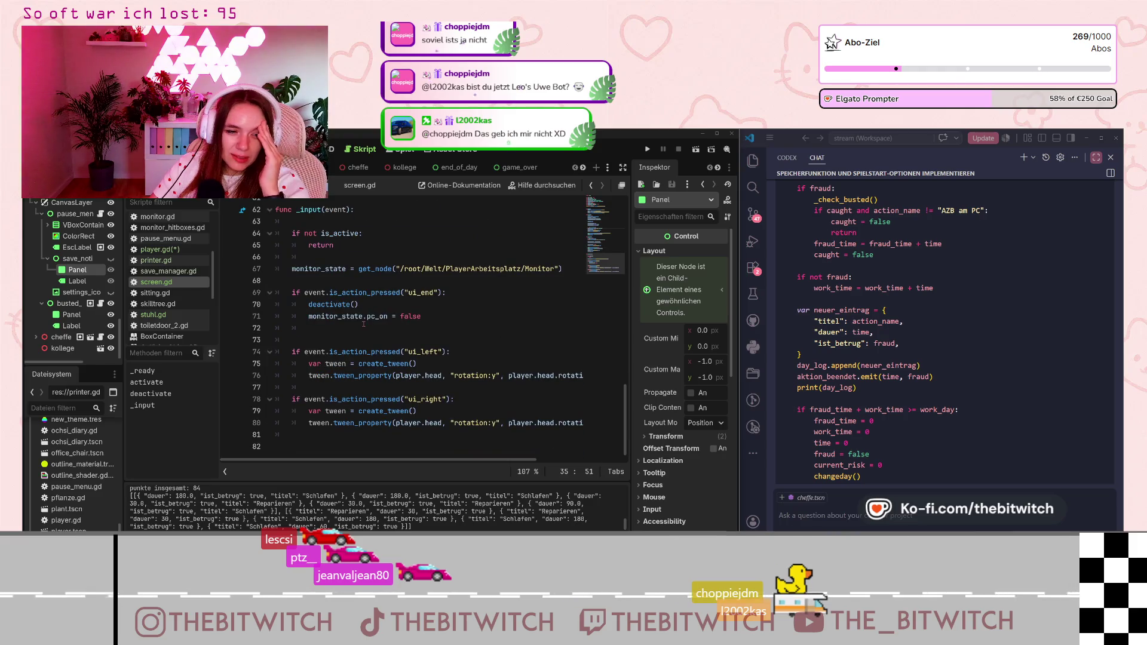
pyautogui.scroll(11, 363, 324)
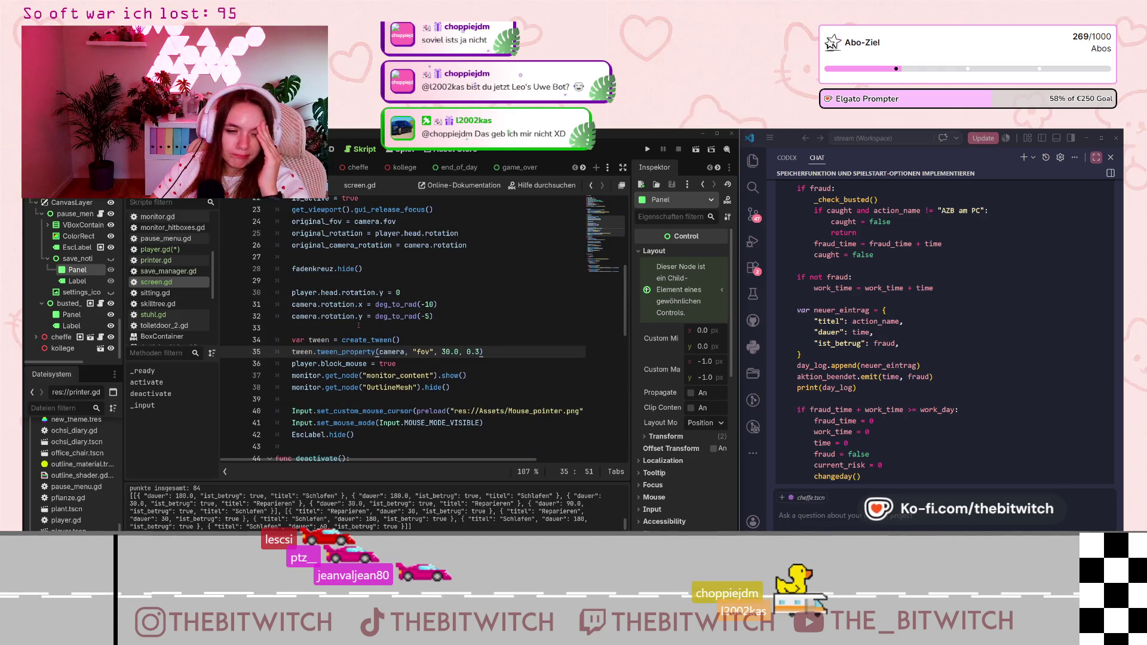
pyautogui.scroll(1, 359, 325)
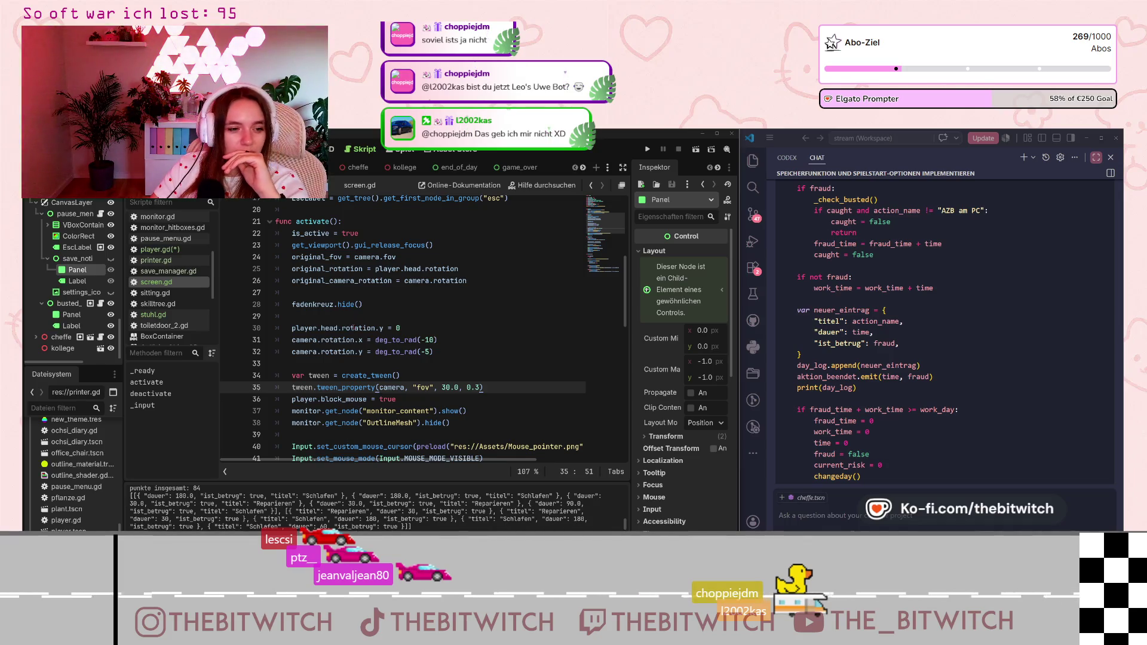
pyautogui.click(449, 345)
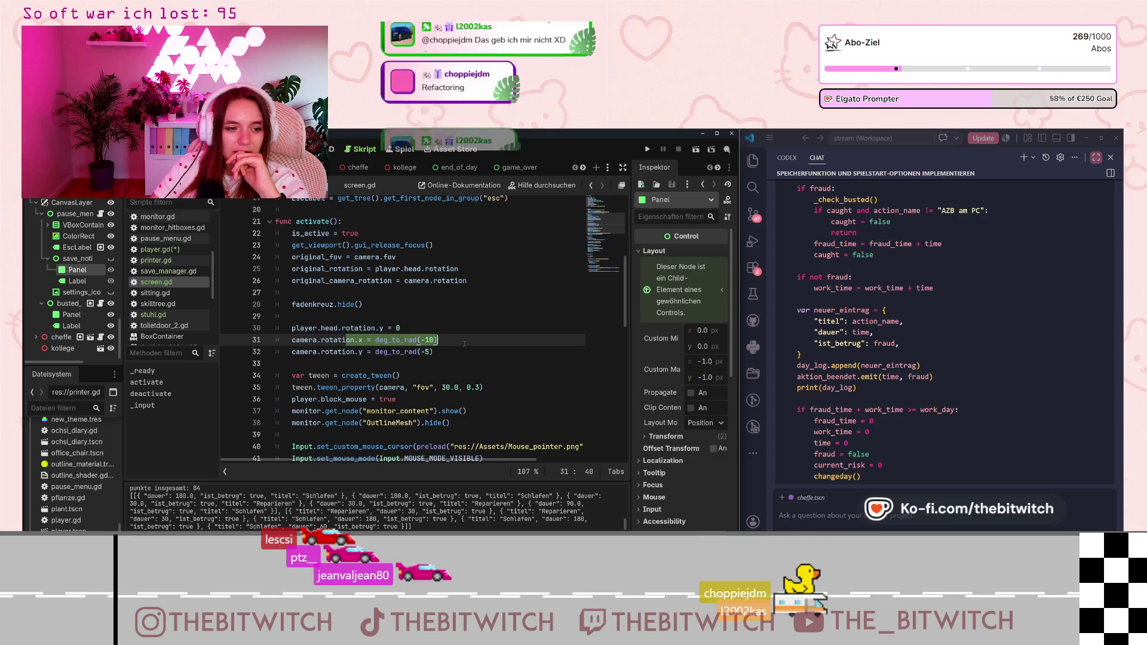
pyautogui.click(379, 353)
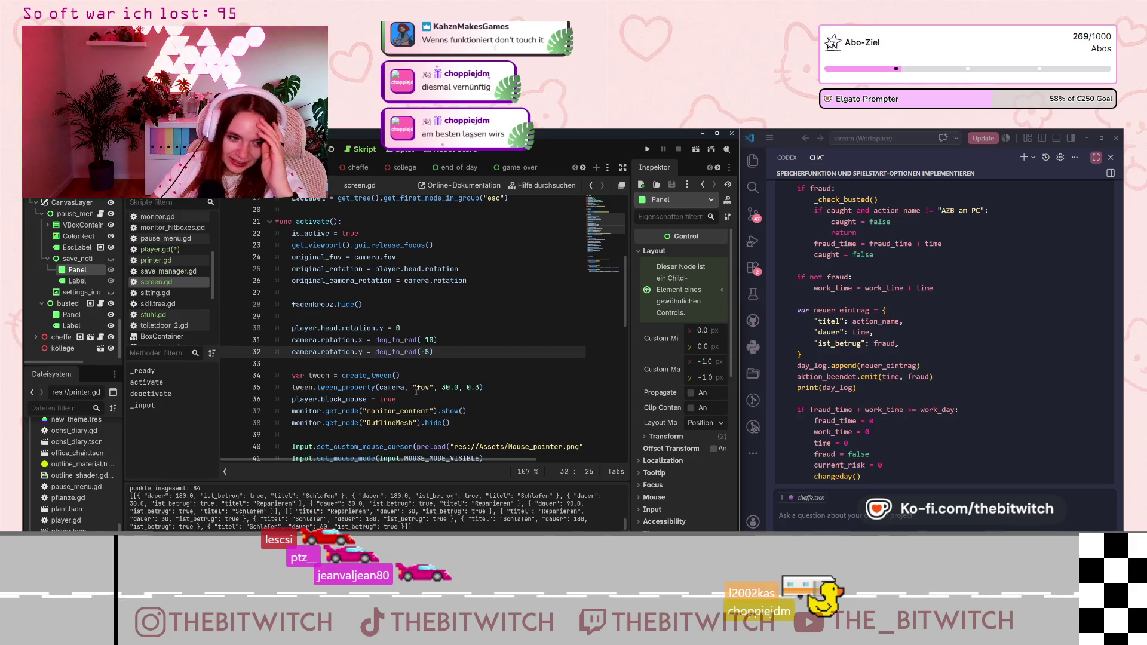
pyautogui.moveTo(442, 387); pyautogui.dragTo(475, 387)
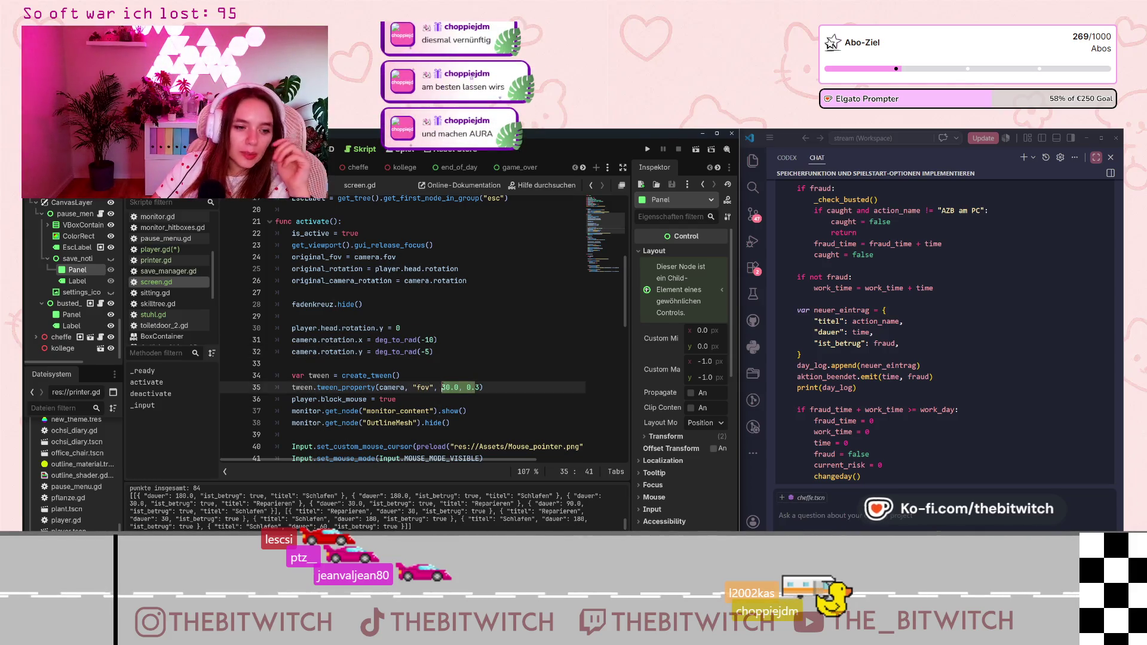
pyautogui.click(441, 387)
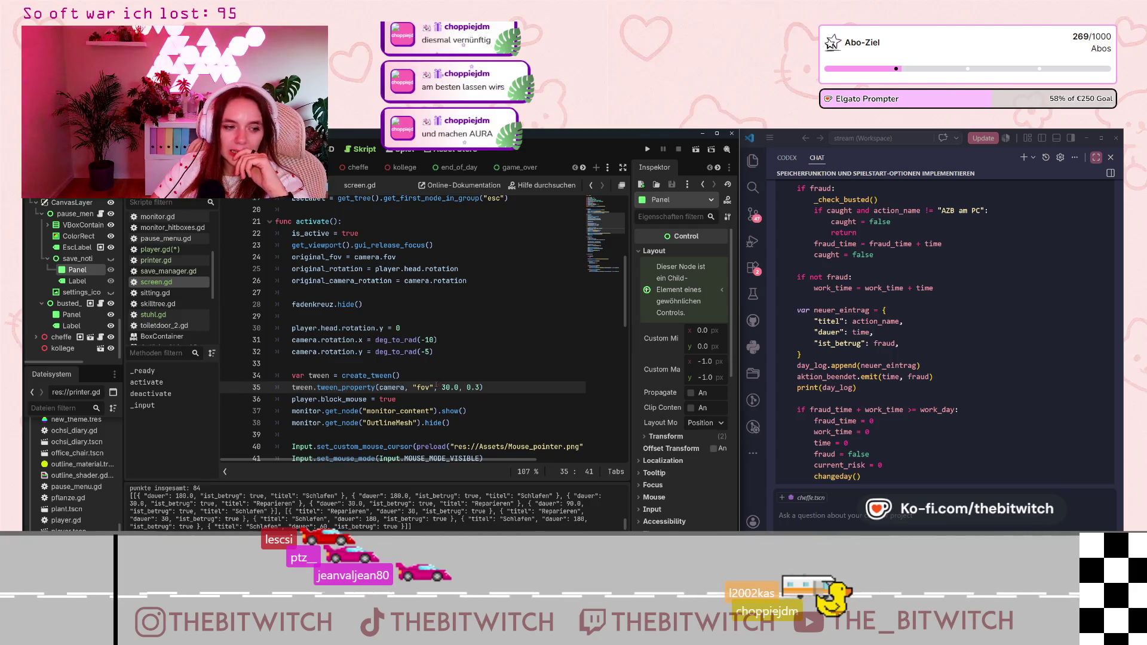
pyautogui.moveTo(433, 352); pyautogui.dragTo(417, 339)
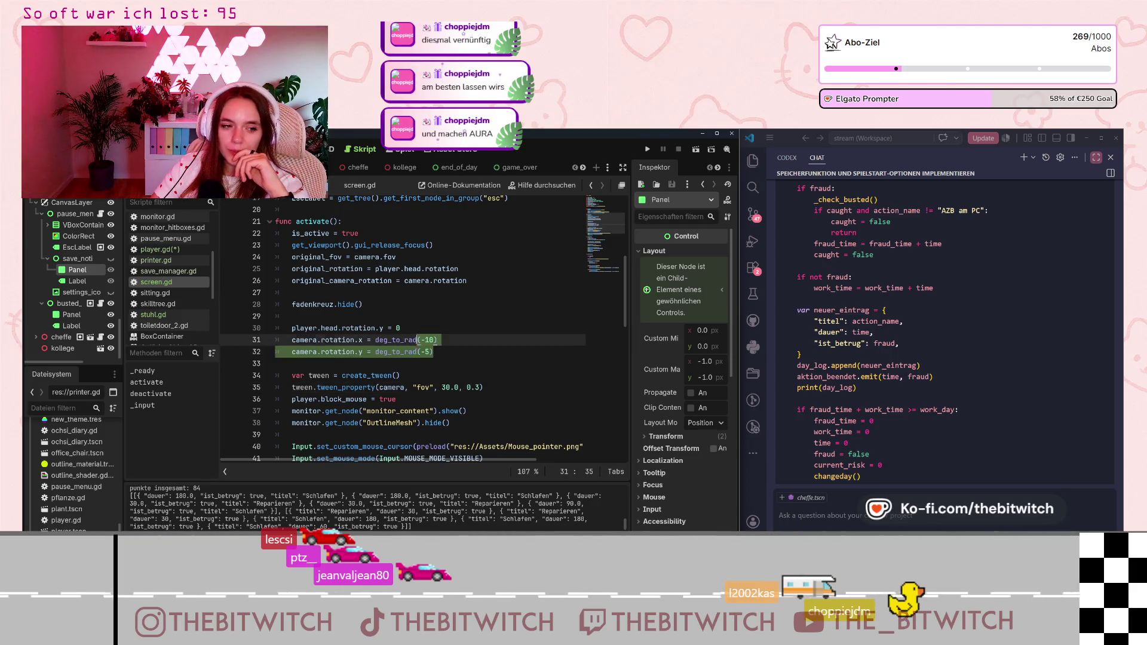
pyautogui.click(400, 339)
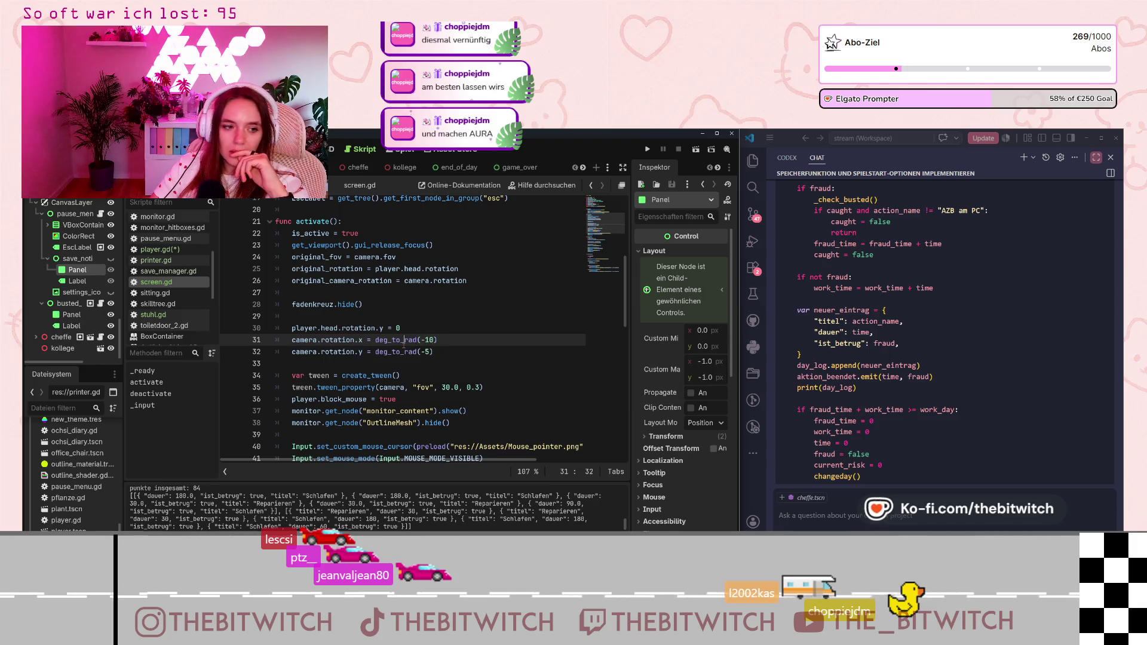
pyautogui.scroll(-4, 406, 349)
pyautogui.scroll(-6, 406, 349)
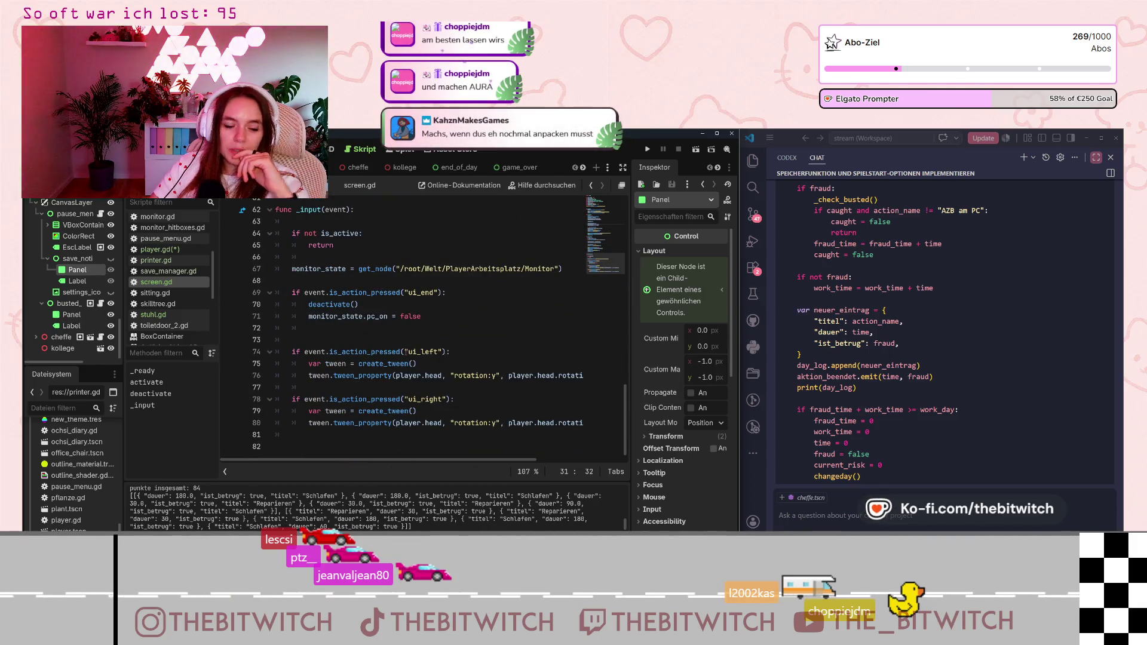
pyautogui.scroll(3, 405, 353)
pyautogui.scroll(12, 405, 354)
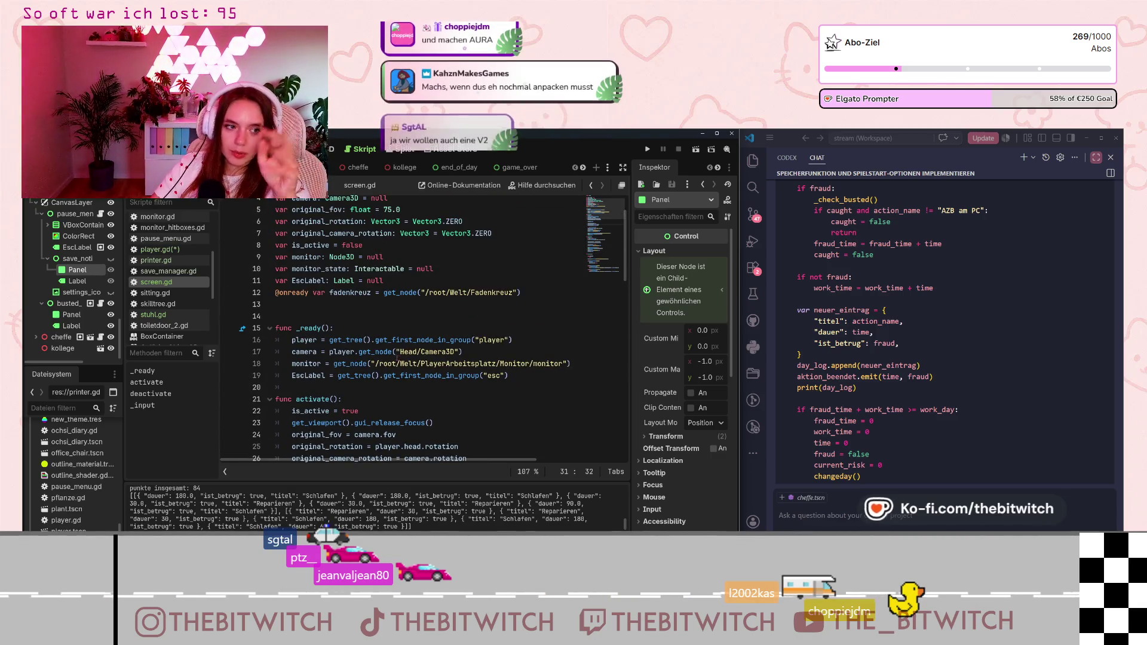
pyautogui.scroll(2, 395, 360)
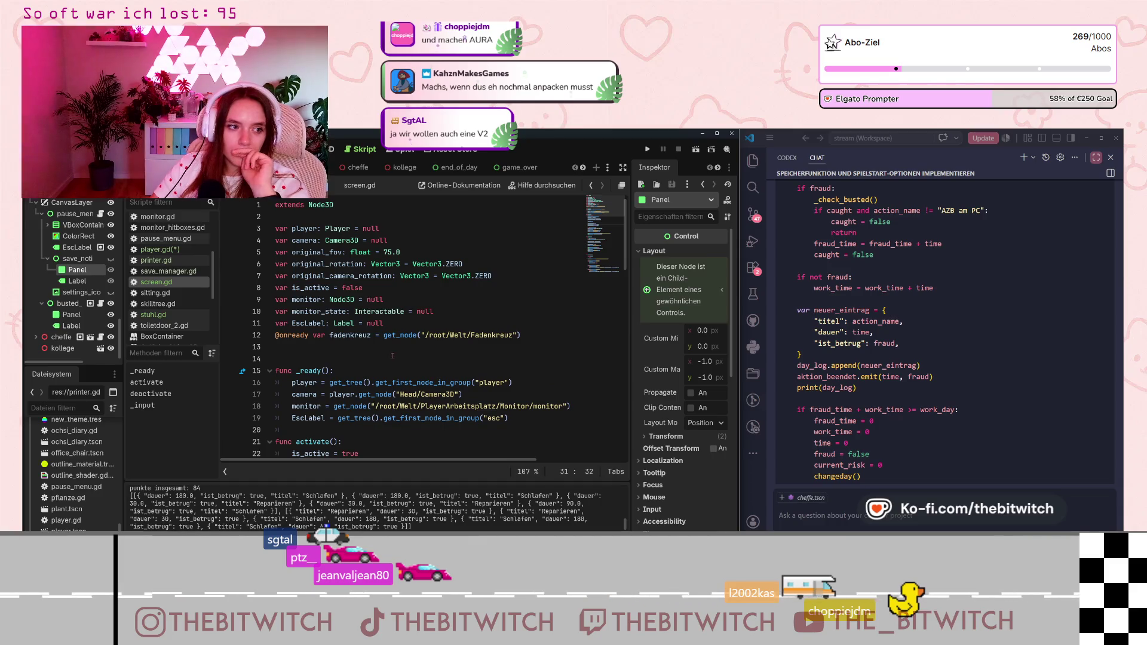
pyautogui.doubleClick(407, 253)
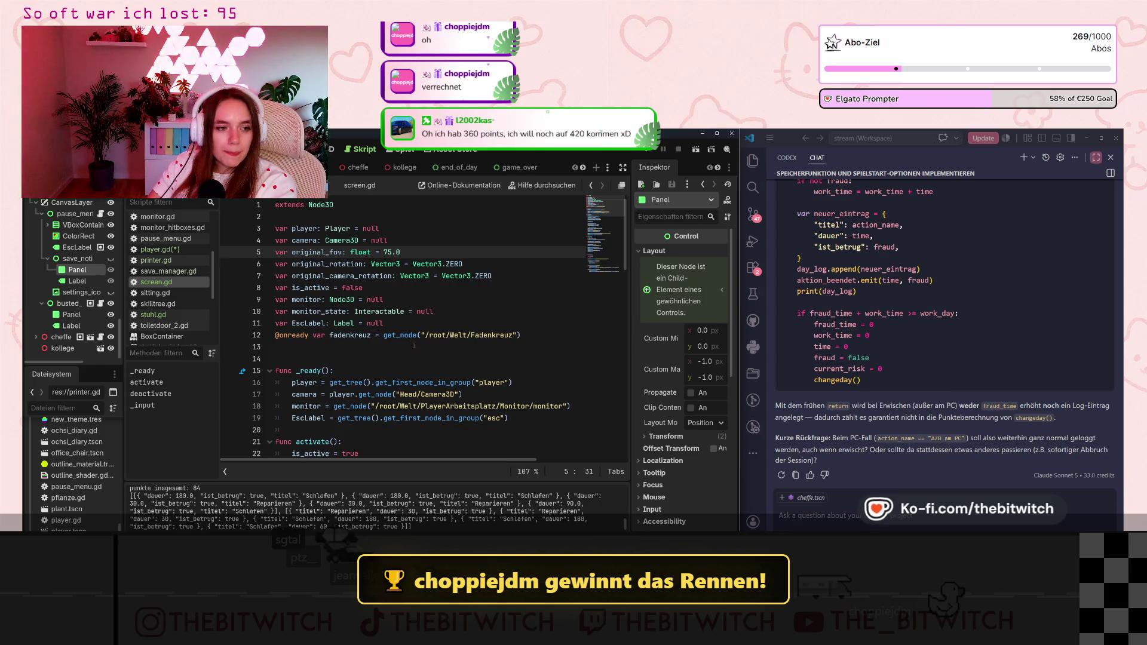
# - Tell the AI chat the PC session already ends but seconds still get logged
pyautogui.scroll(-4, 382, 308)
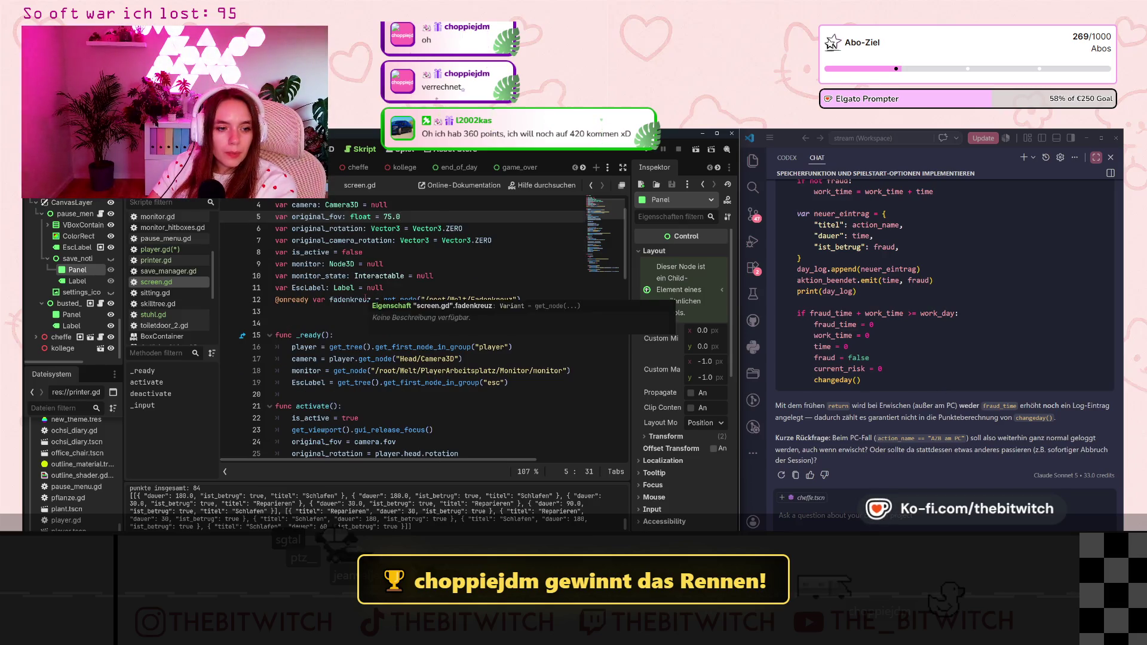
pyautogui.scroll(-3, 365, 297)
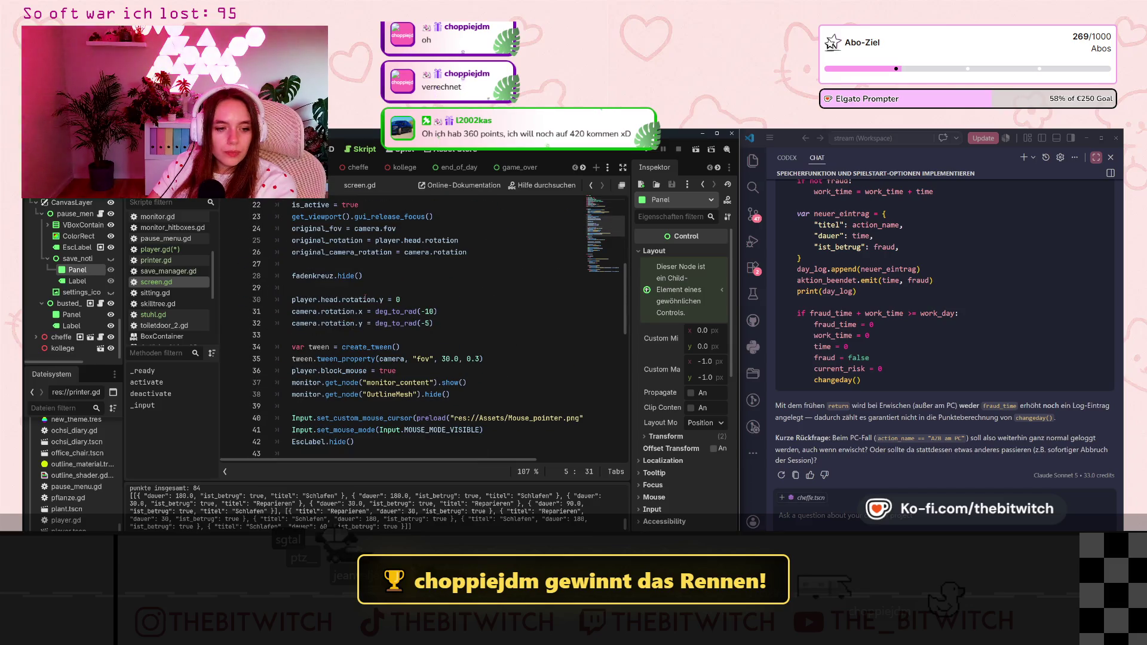
pyautogui.scroll(-2, 364, 297)
pyautogui.scroll(-2, 364, 297)
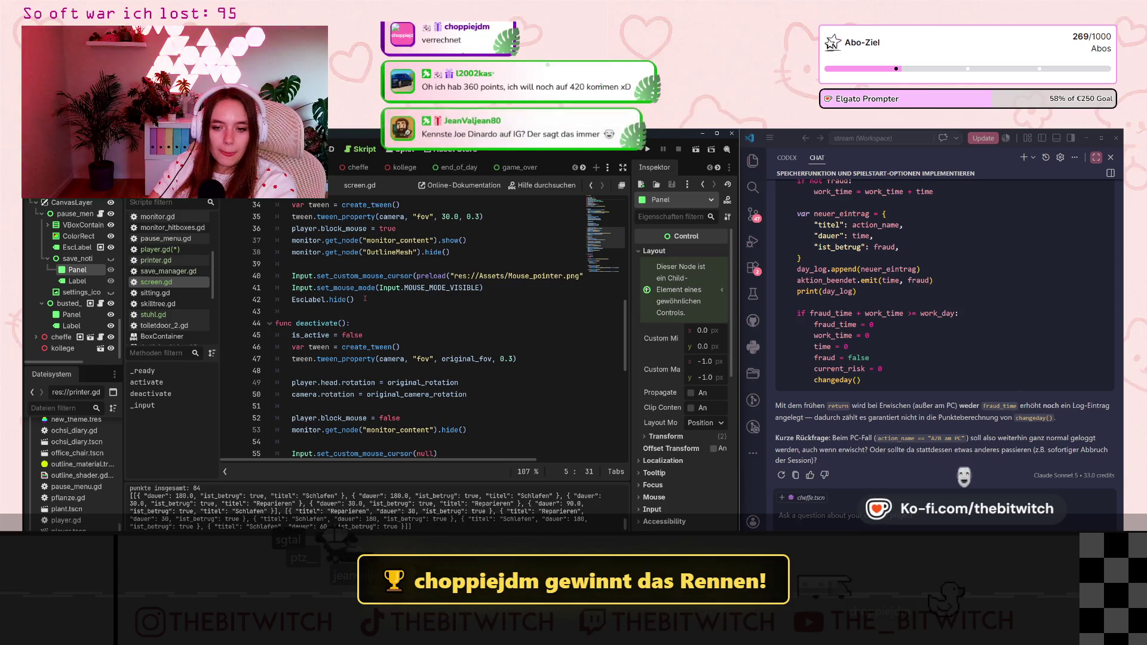
pyautogui.click(969, 437)
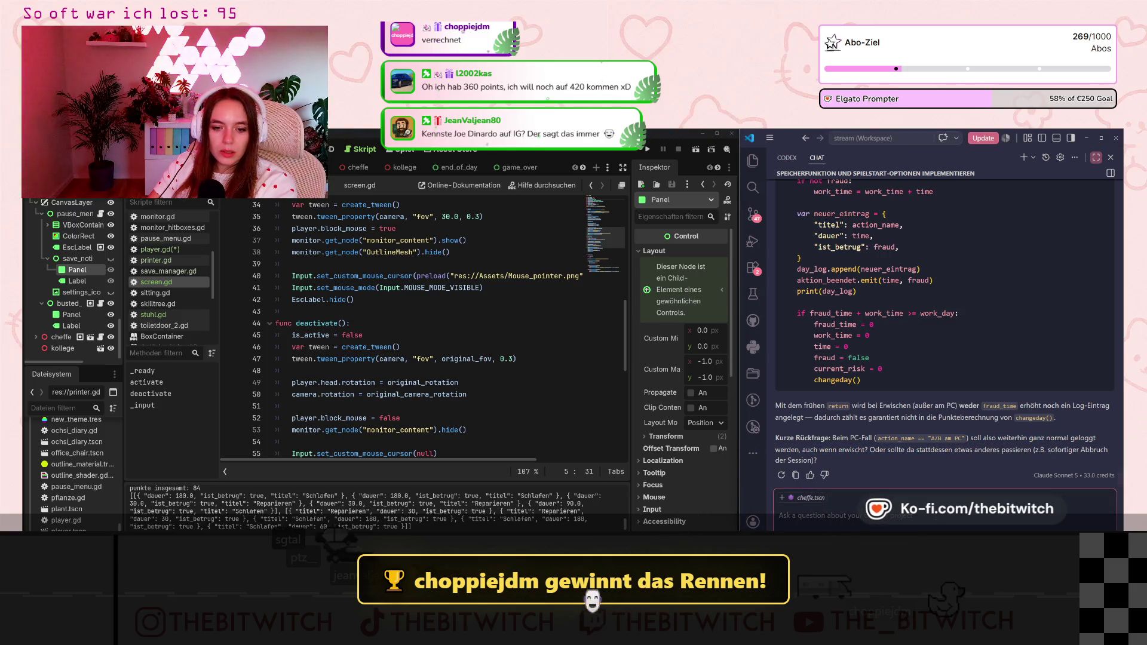
pyautogui.write('die sess')
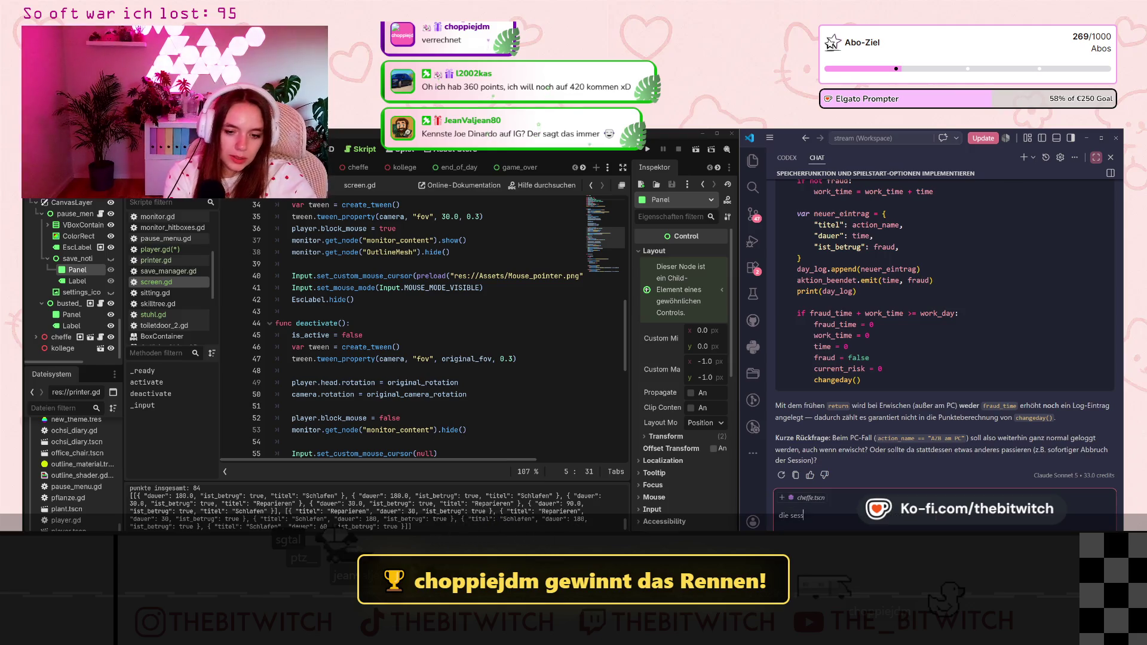
pyautogui.write('ion am pc wird bere')
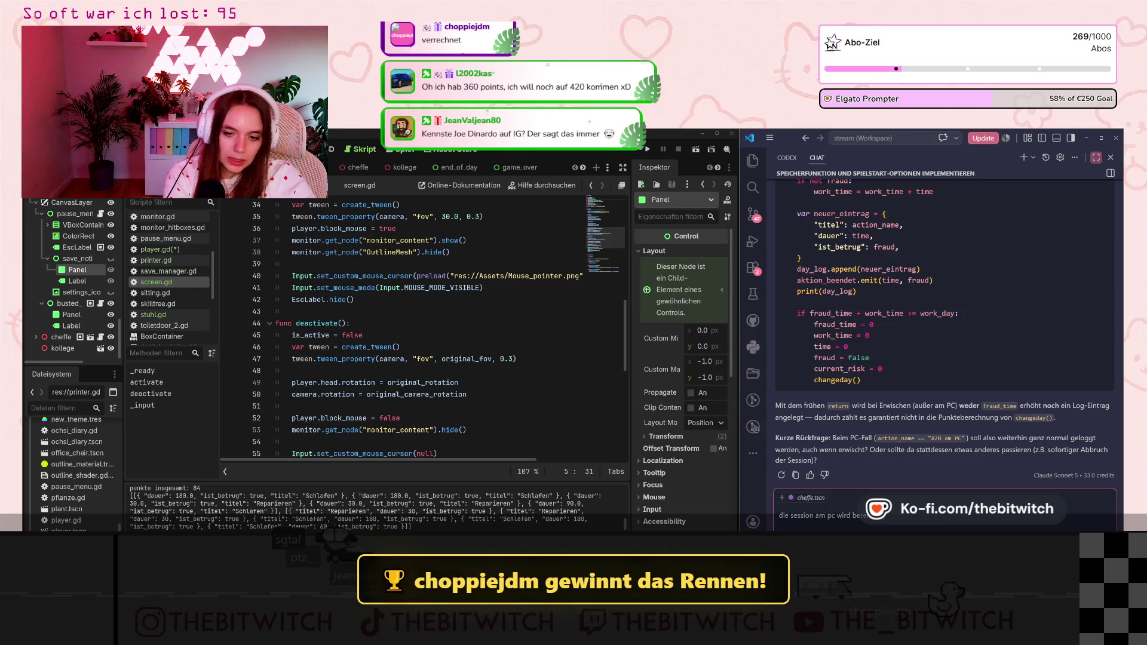
pyautogui.write('its abgebrochen,')
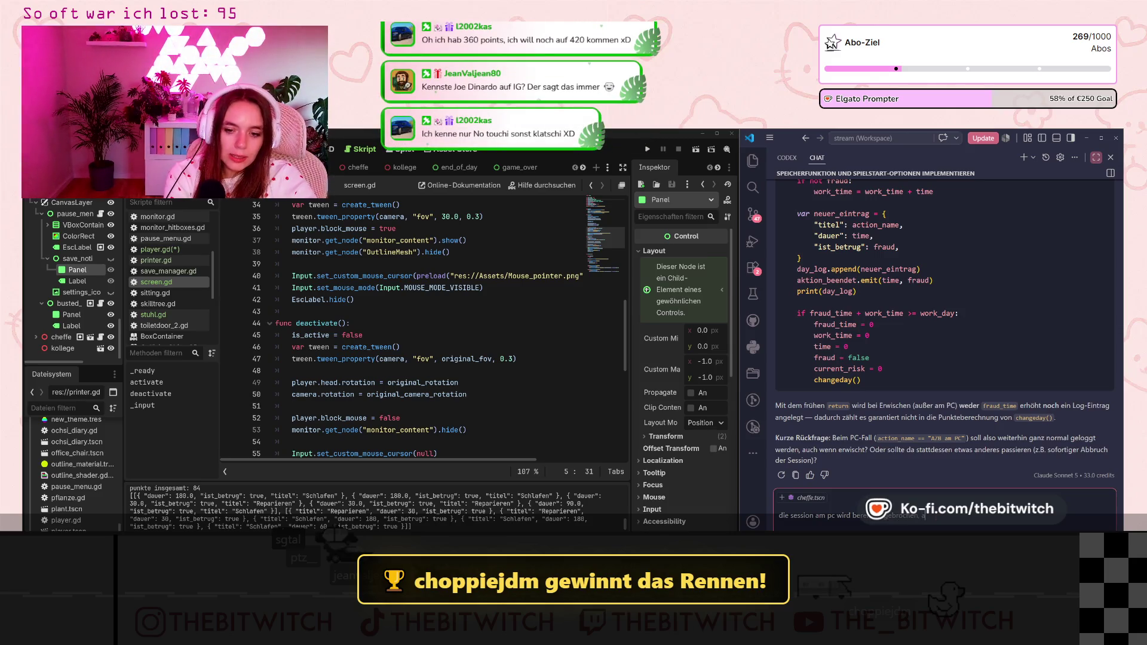
pyautogui.write(' aber es werden ja sekundlich die betrugsz')
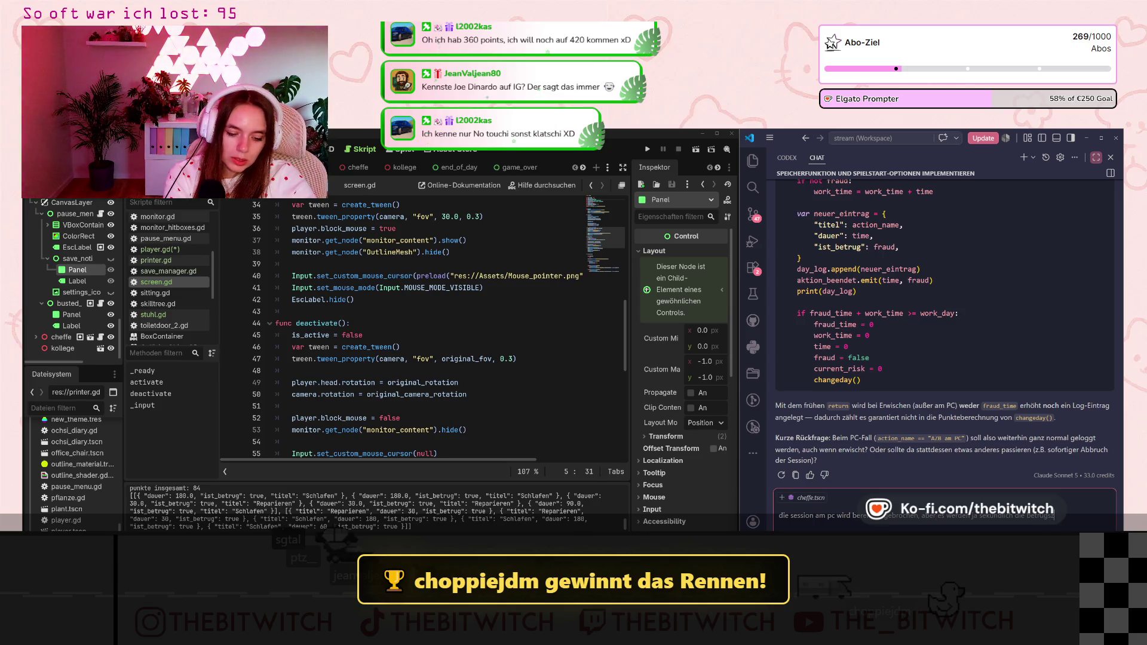
pyautogui.write('eiten gelo')
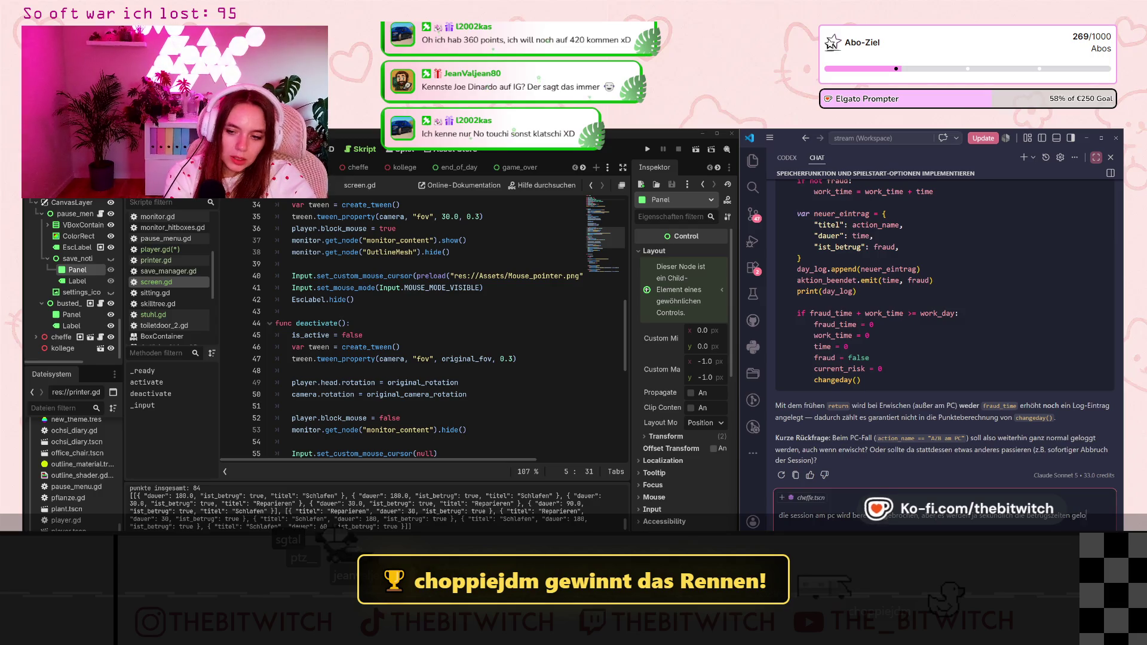
pyautogui.write('ggt. fä')
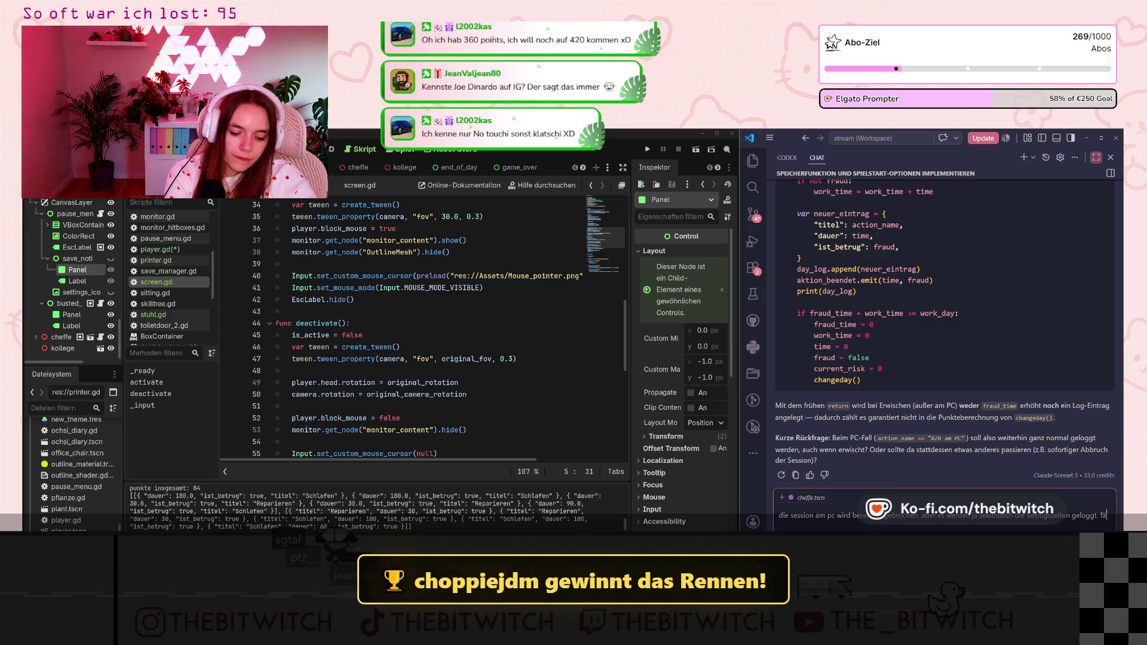
pyautogui.write('llt dir eine lö')
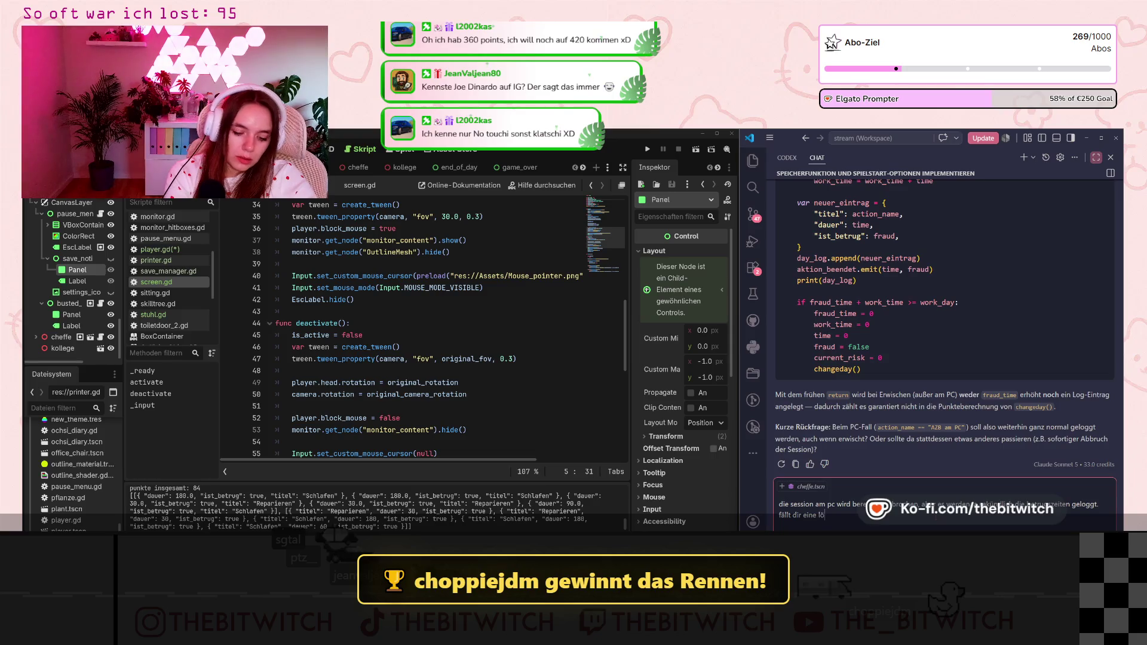
pyautogui.write(' ein,das')
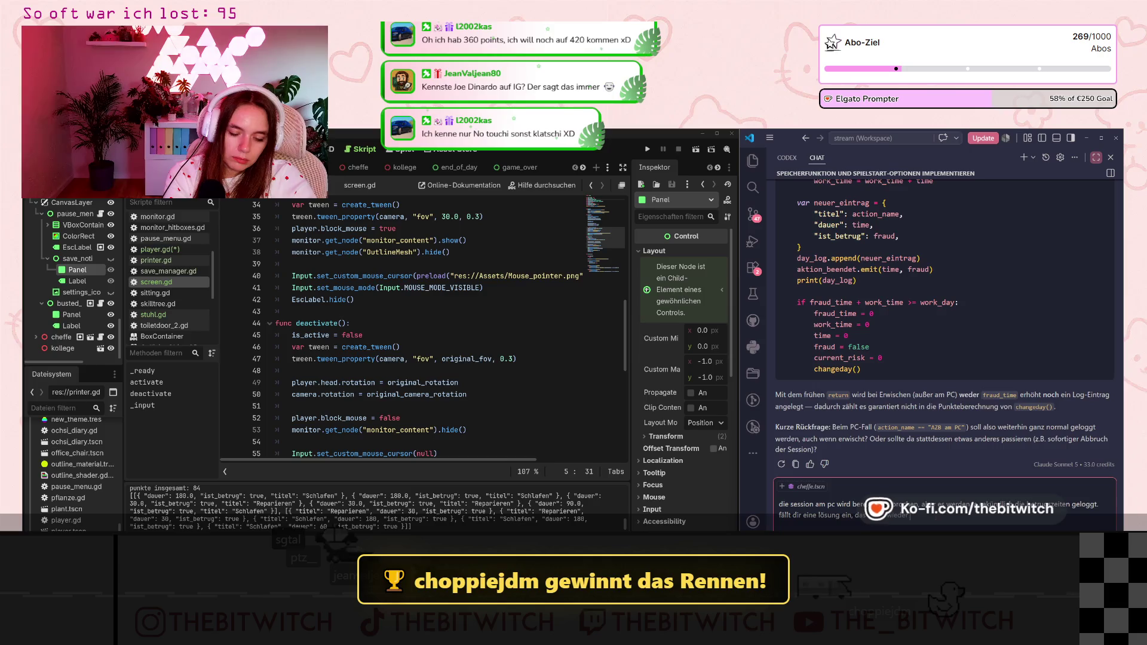
pyautogui.press('Return')
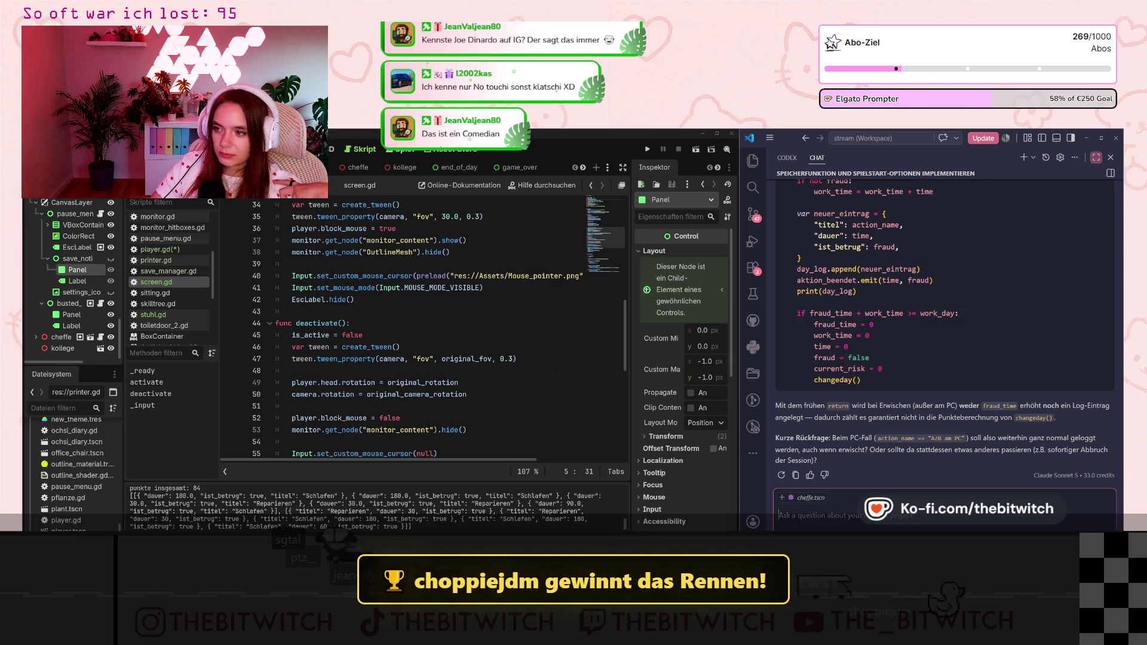
pyautogui.click(604, 419)
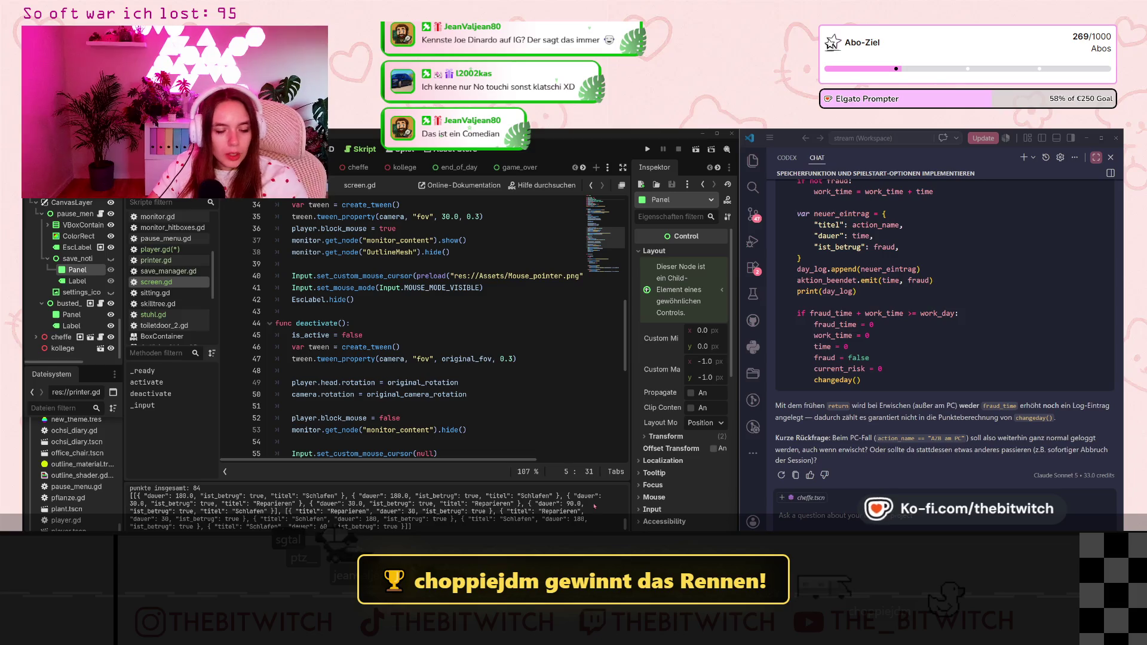
pyautogui.hotkey('alt', 'Tab')
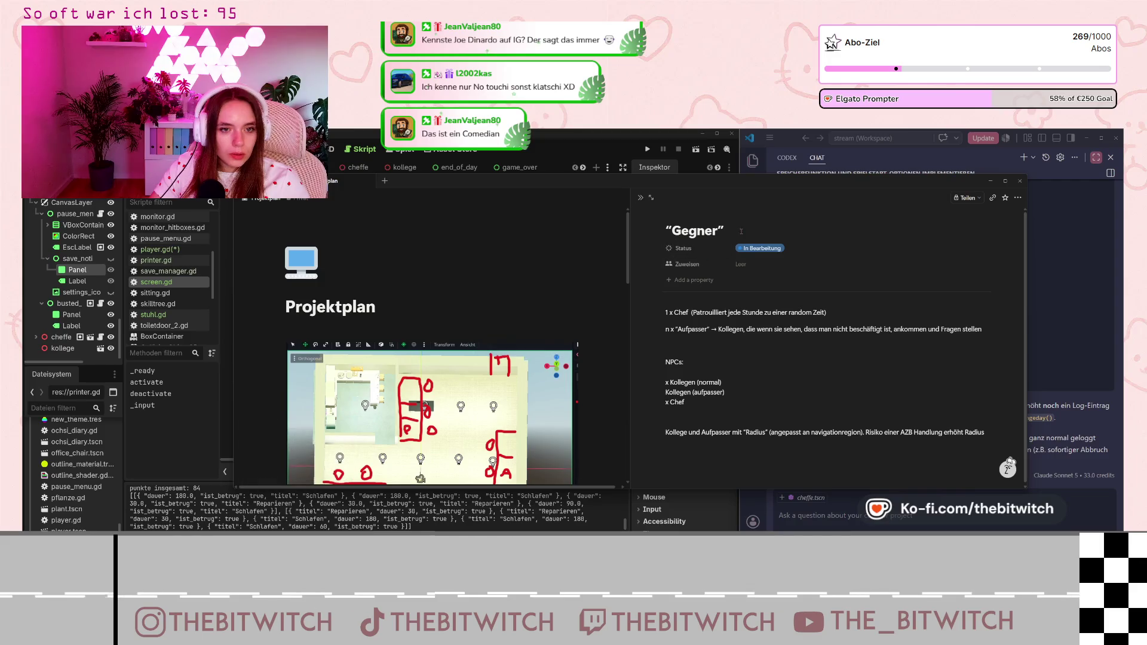
pyautogui.press('Escape')
pyautogui.scroll(-5, 660, 375)
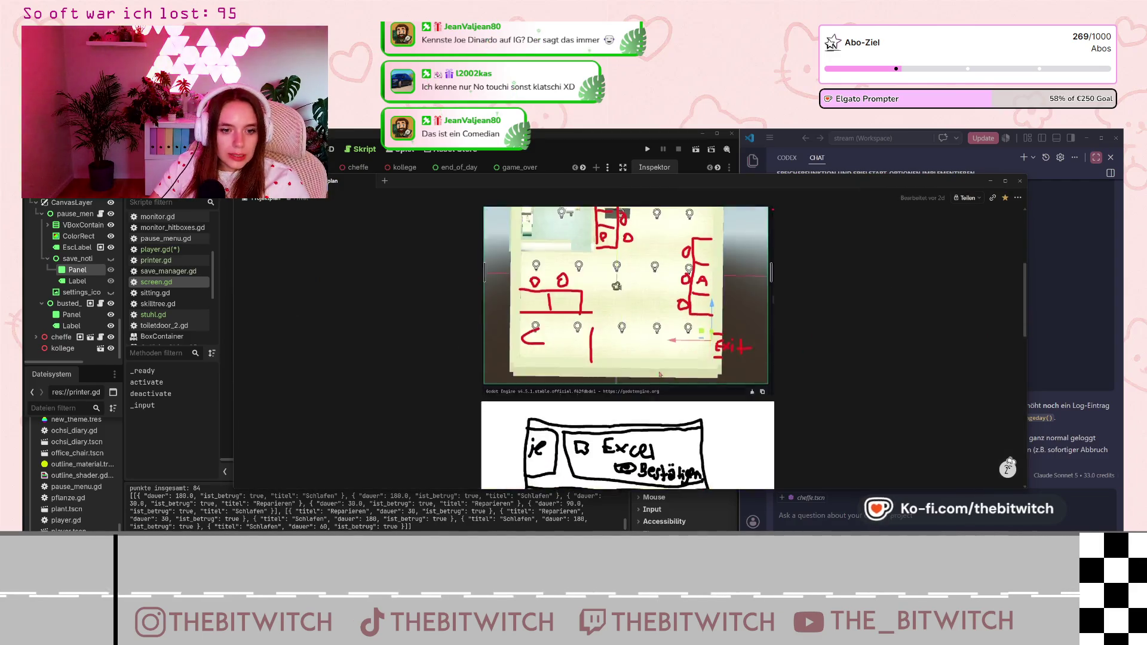
pyautogui.scroll(-5, 661, 375)
pyautogui.scroll(1, 651, 310)
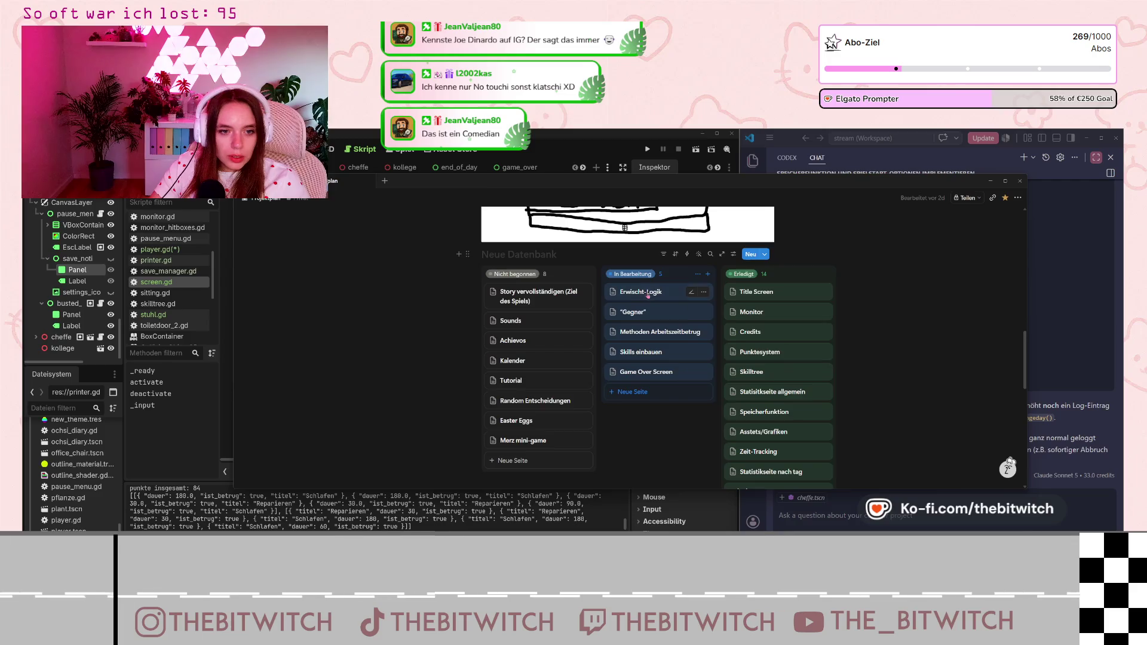
pyautogui.click(647, 292)
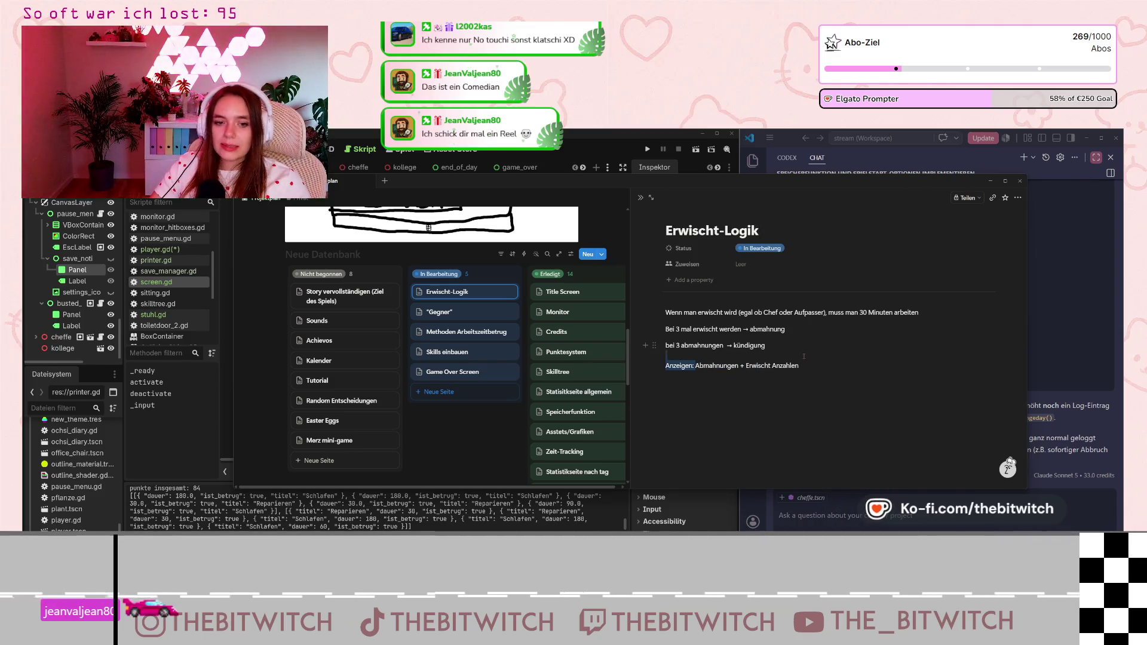
pyautogui.moveTo(800, 365); pyautogui.dragTo(695, 365)
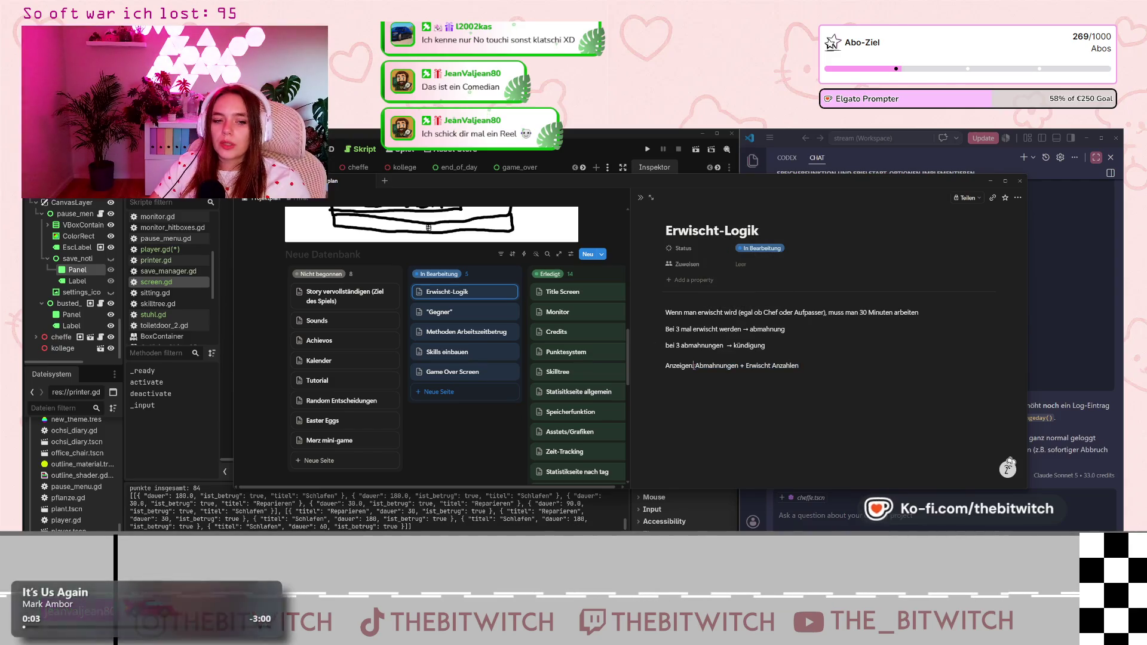
pyautogui.press('Right')
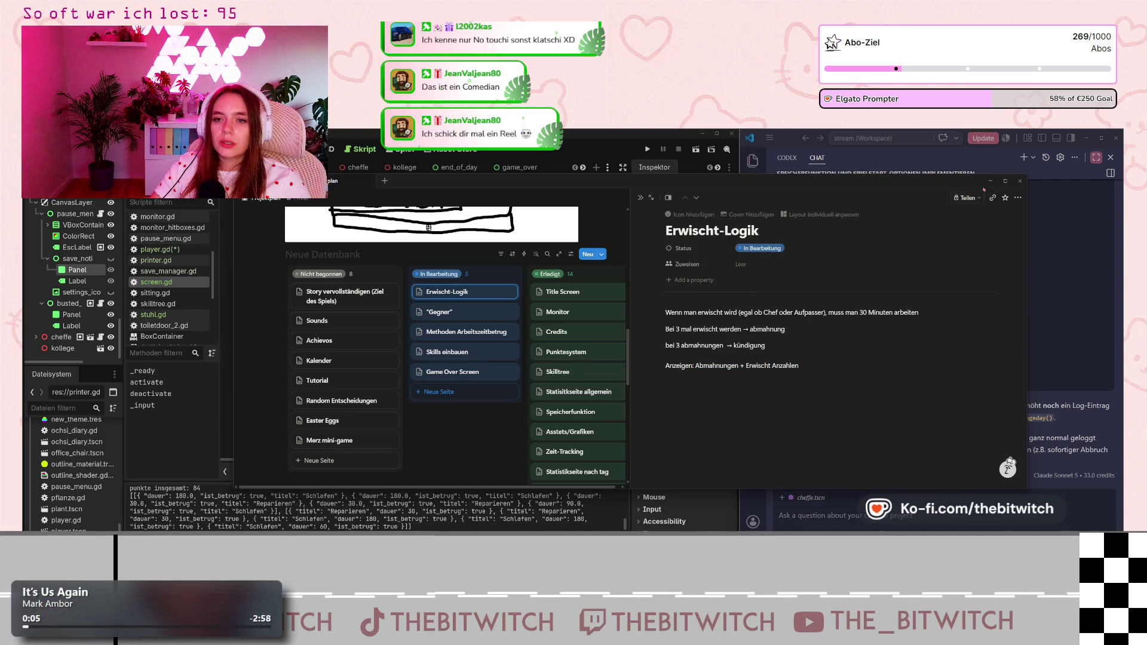
pyautogui.click(991, 181)
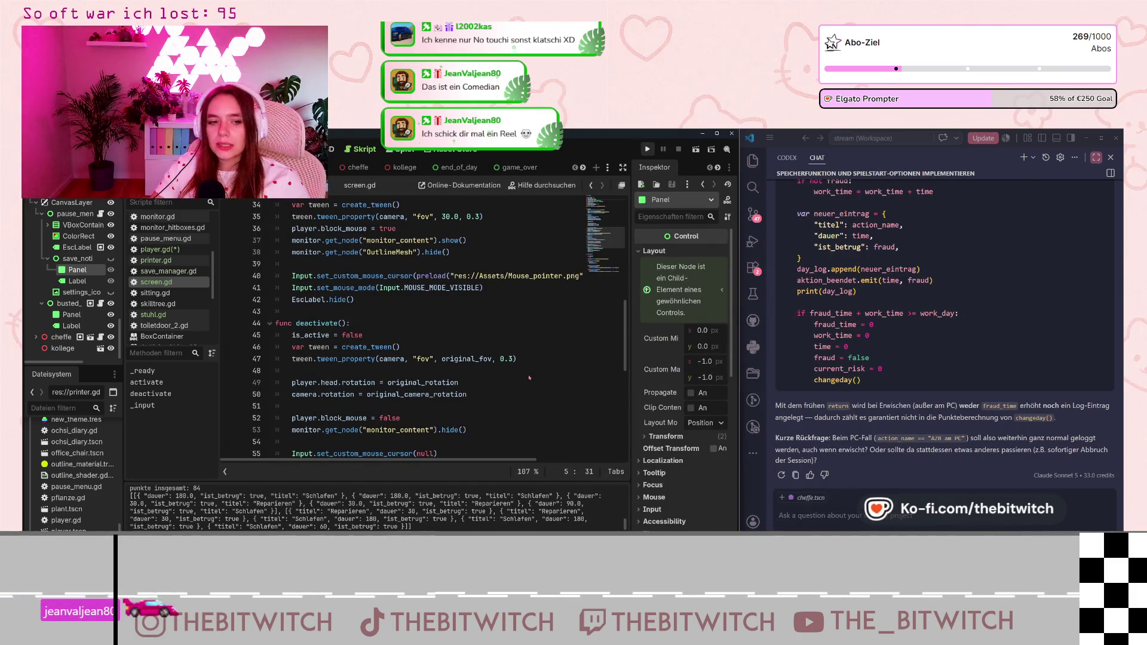
# - Run the office game from the saved game and repair the printer
pyautogui.press('F5')
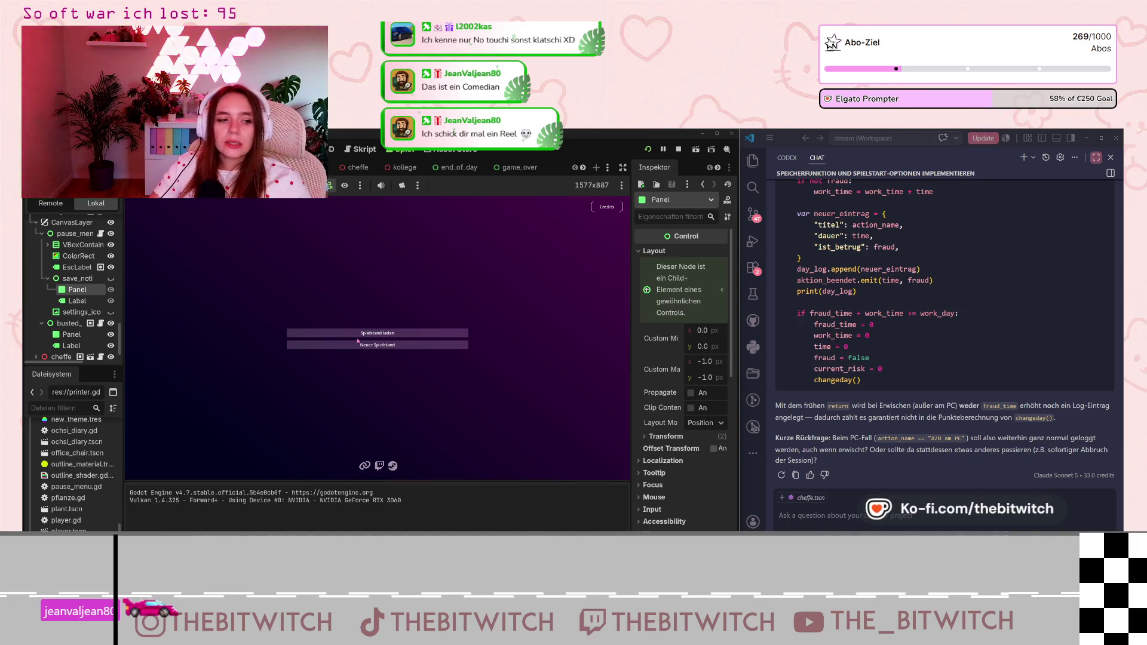
pyautogui.press('Return')
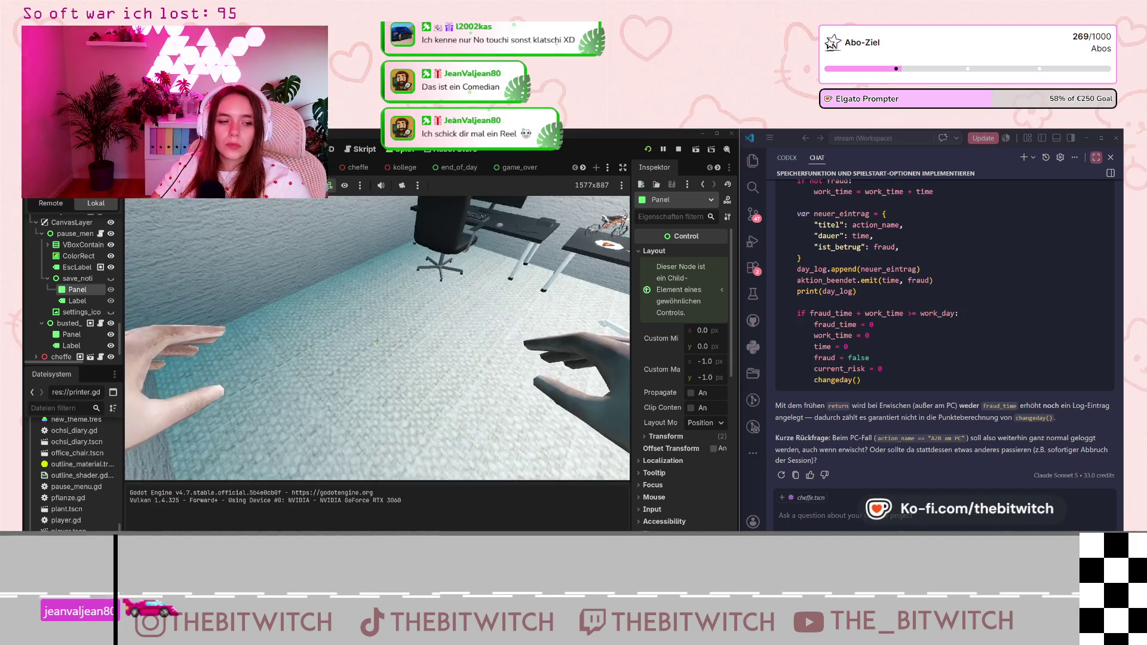
pyautogui.moveTo(377, 341)
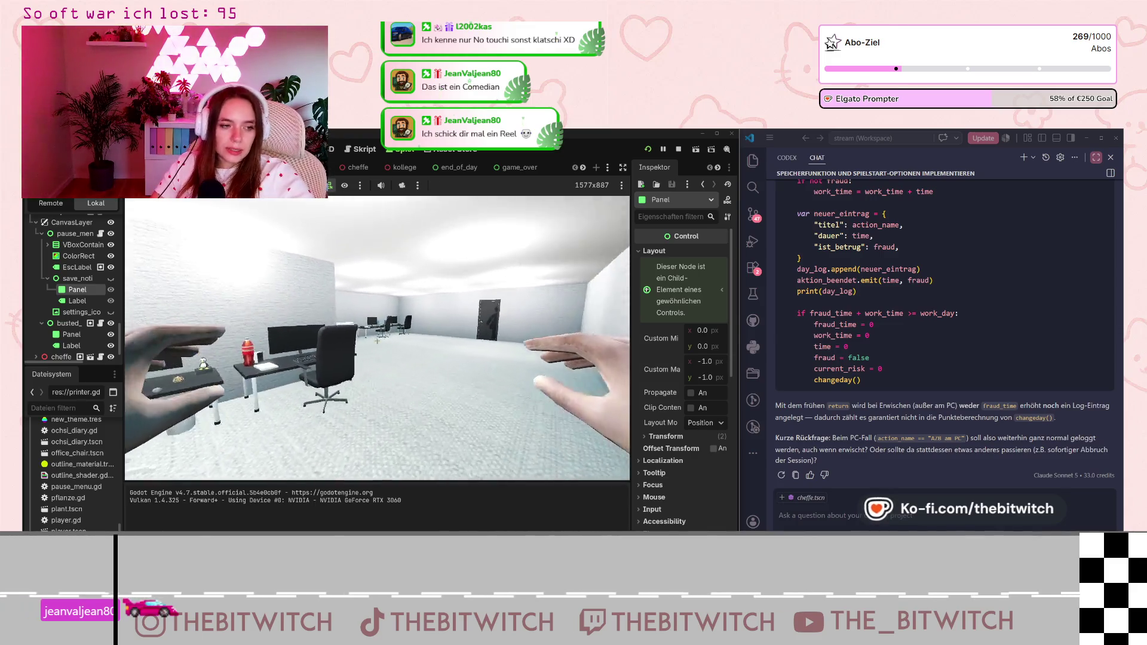
pyautogui.press('w')
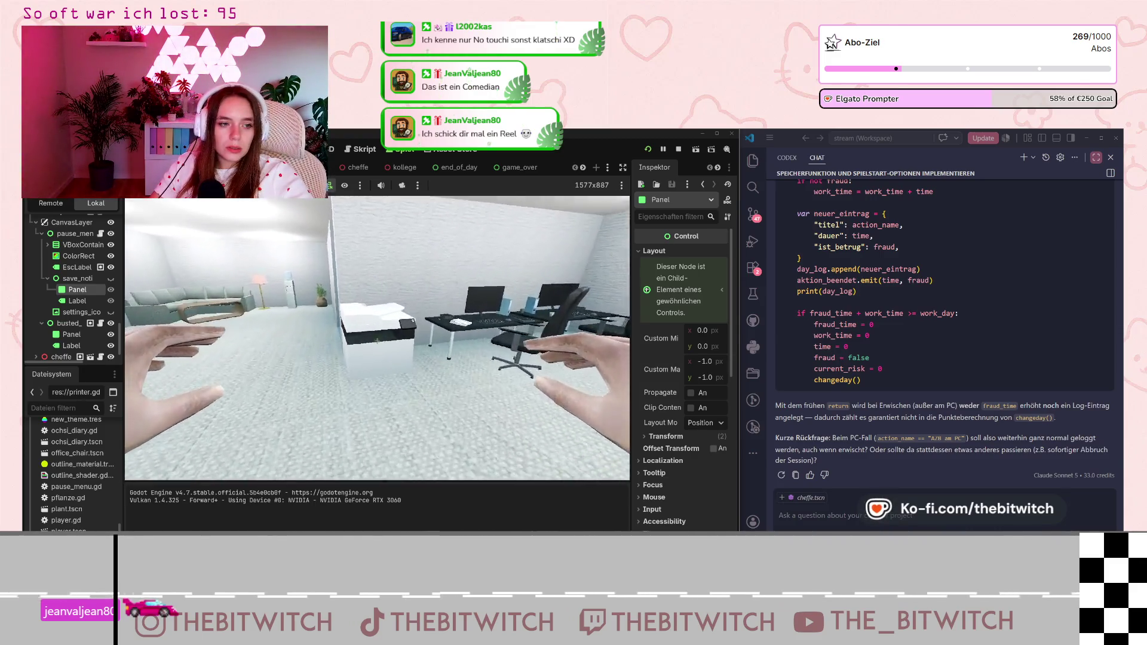
pyautogui.press('e')
pyautogui.press('s')
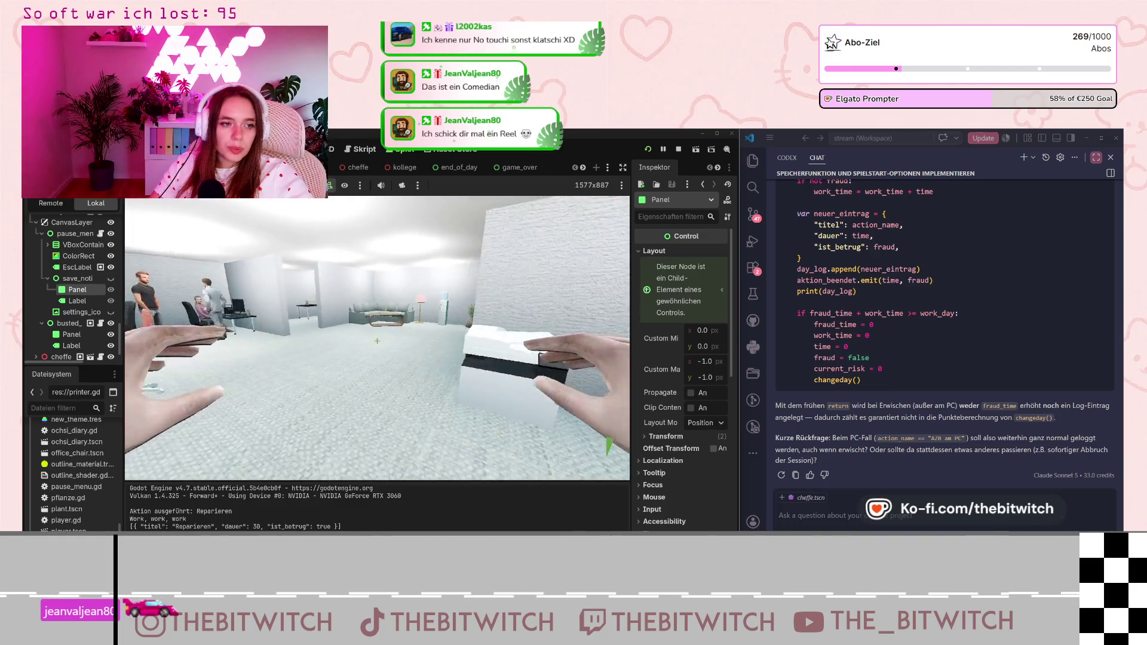
# - Open the game's pause menu, then stop the game to get back to the scripts
pyautogui.press('Escape')
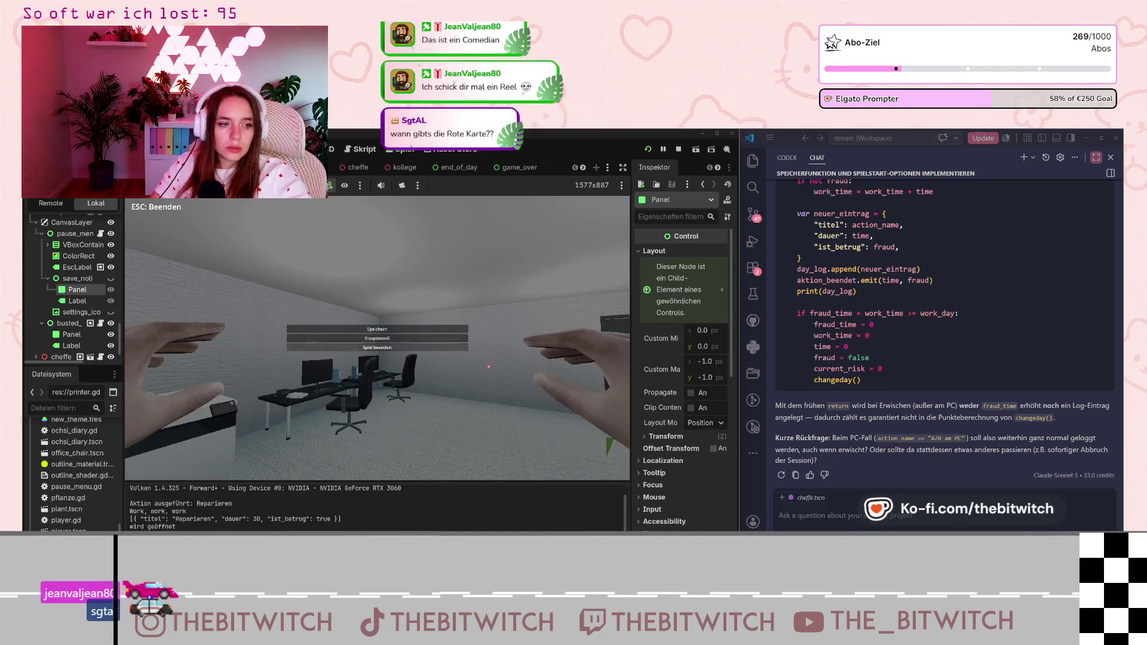
pyautogui.press('ctrl')
pyautogui.press('ctrl')
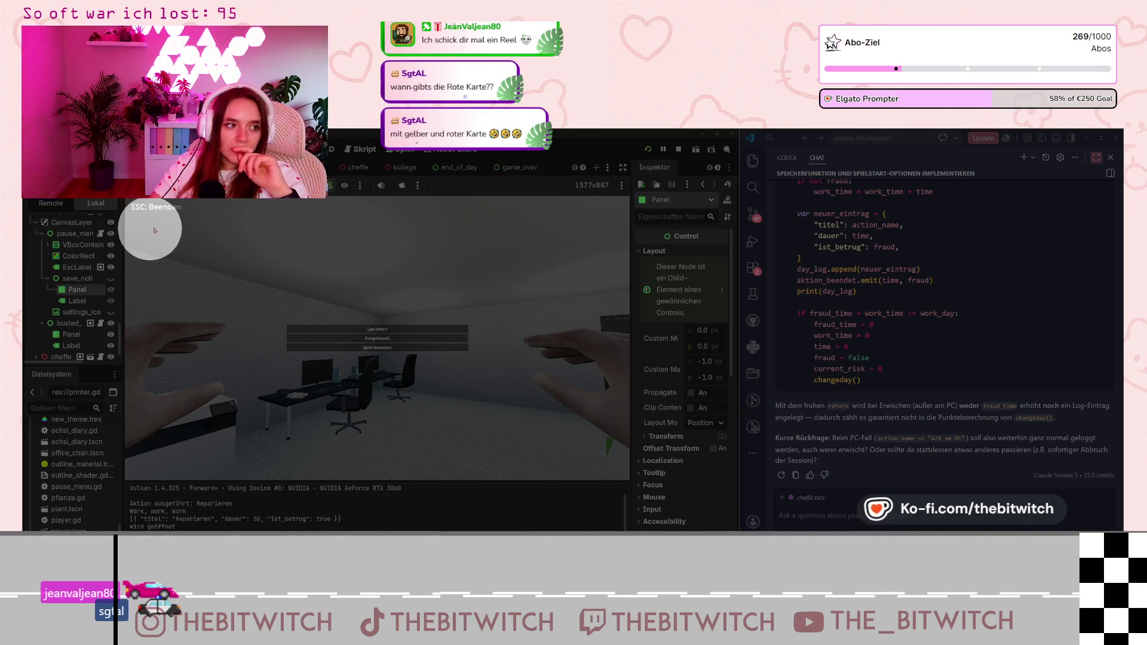
pyautogui.click(185, 219)
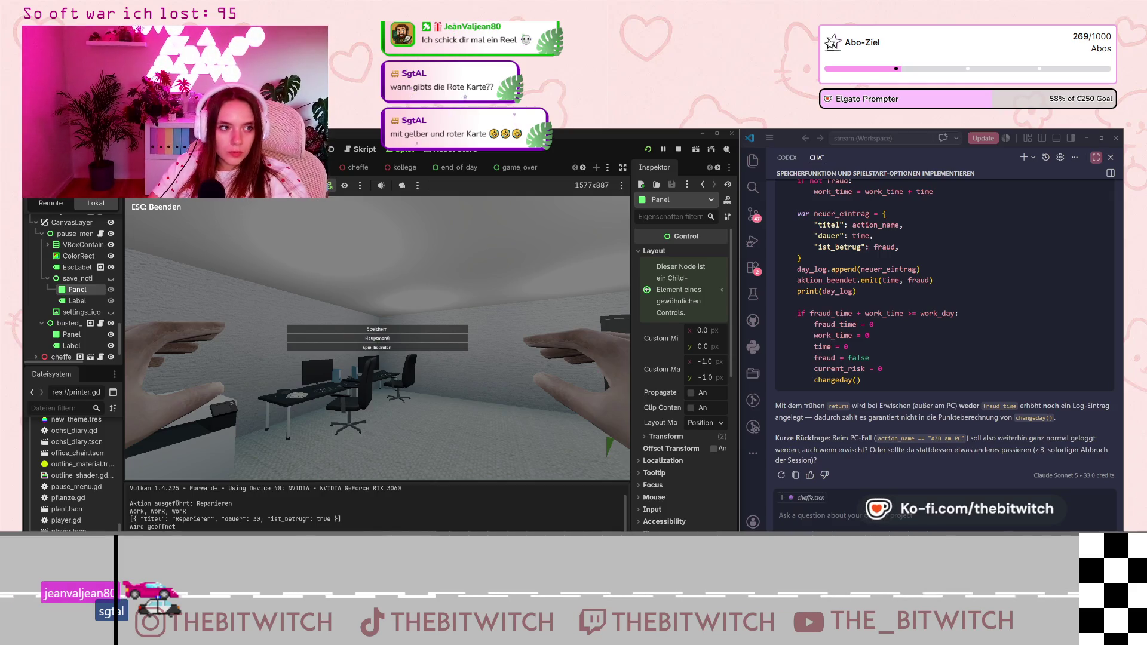
pyautogui.press('Escape')
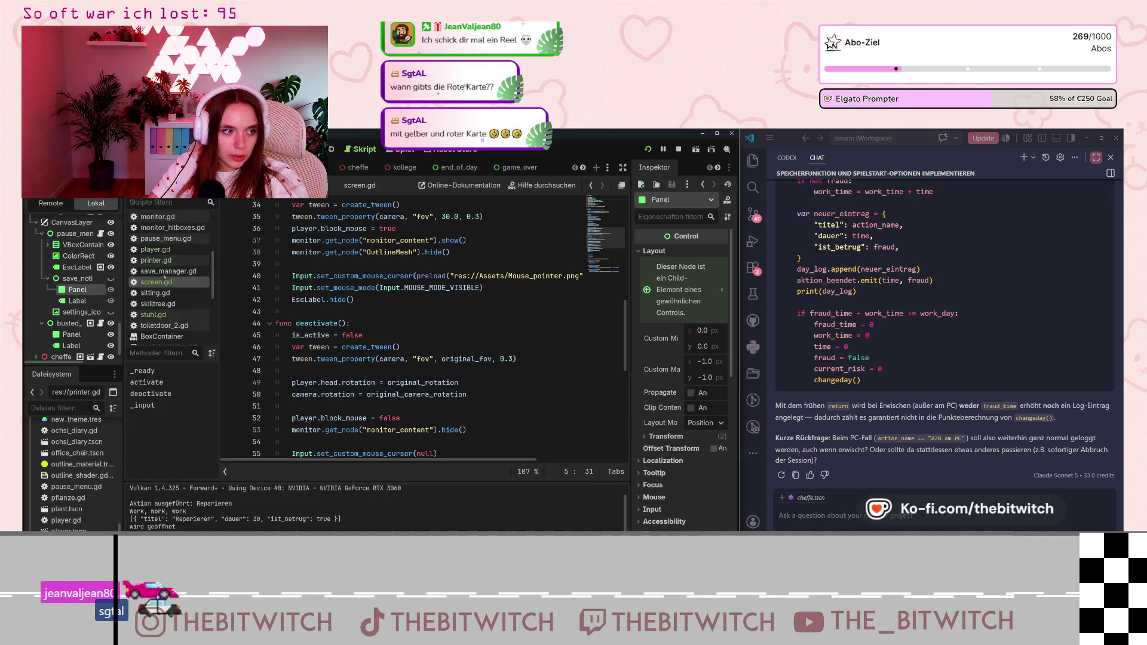
# - In global.gd, change the reprimand check on line 122 to 'abmahnungen == 3'
pyautogui.scroll(5, 169, 275)
pyautogui.click(155, 285)
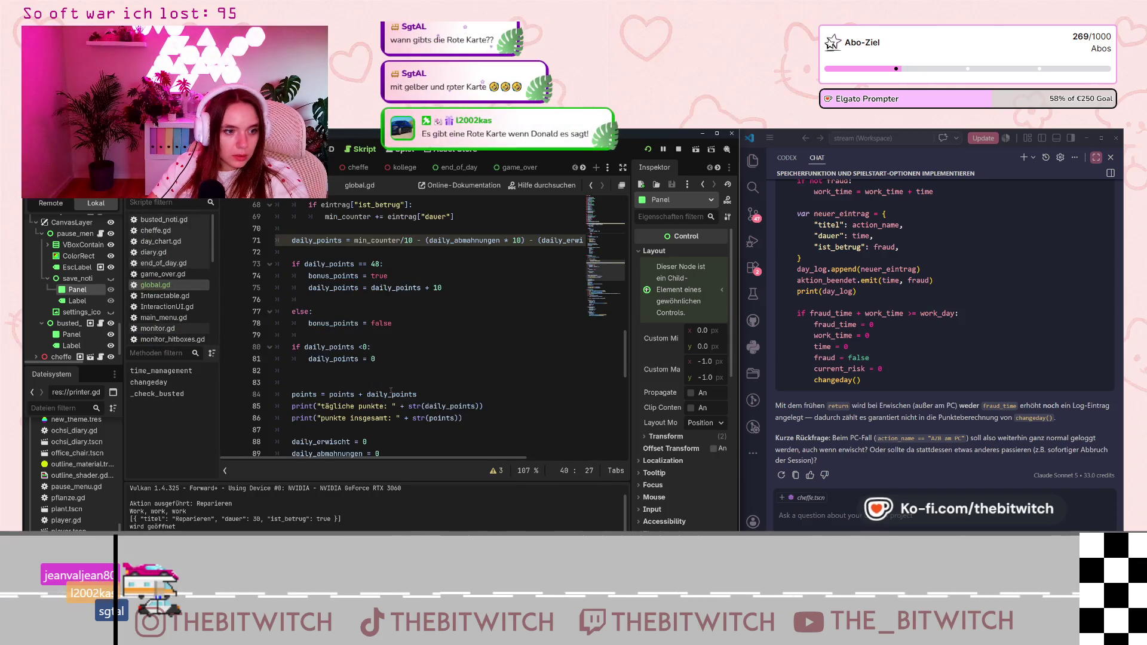
pyautogui.scroll(-10, 409, 392)
pyautogui.scroll(-3, 409, 391)
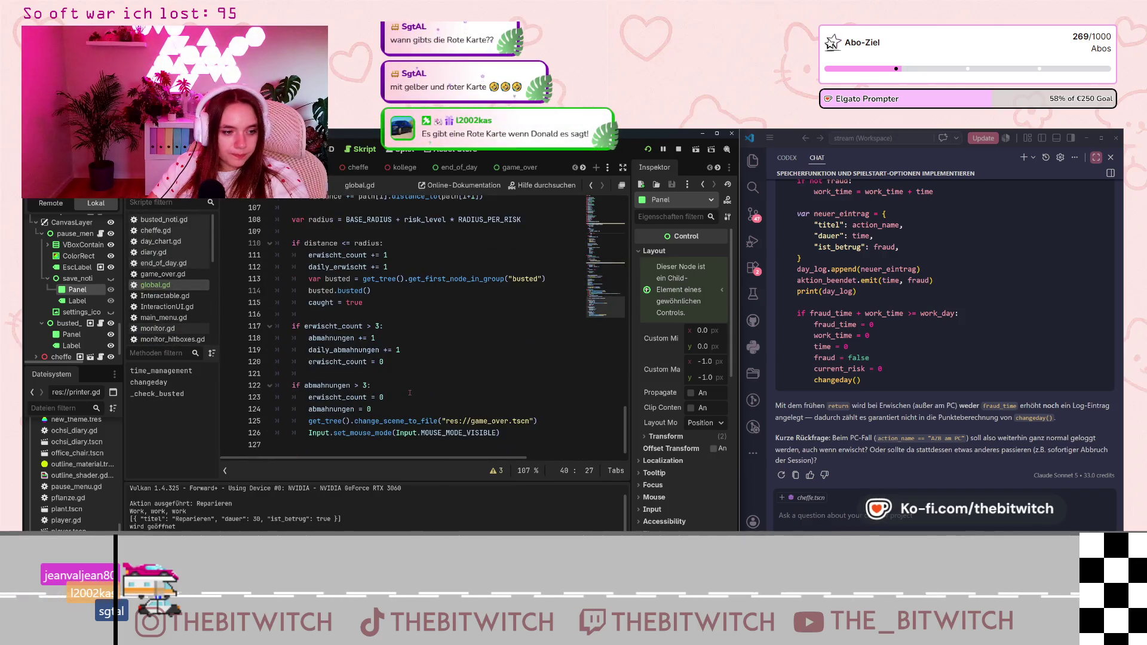
pyautogui.click(354, 385)
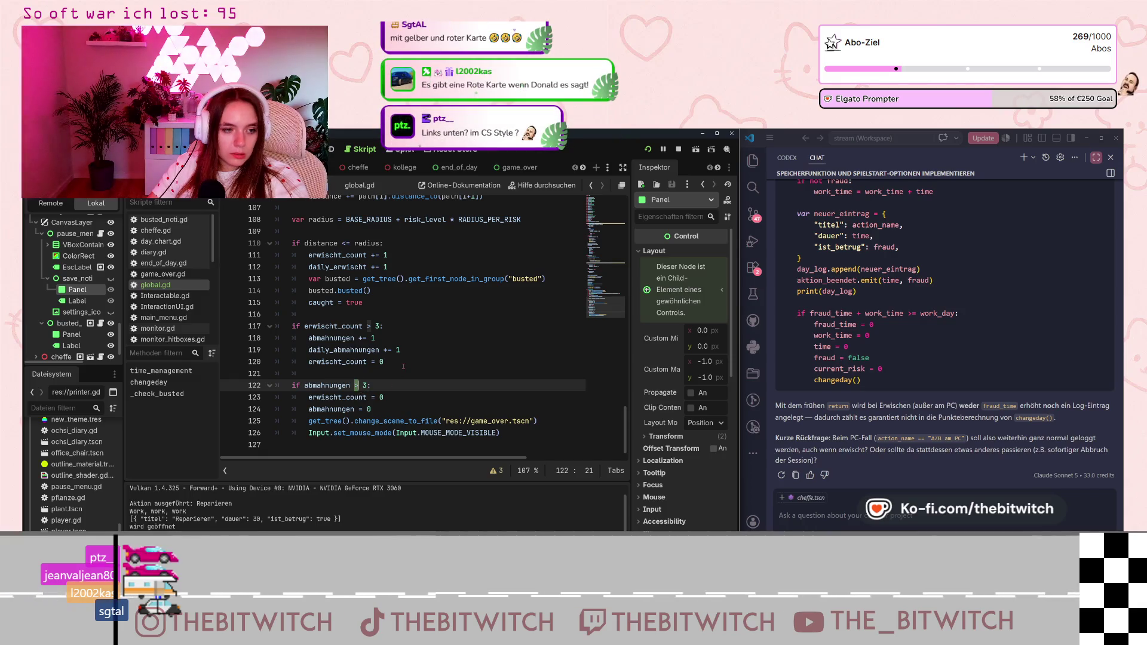
pyautogui.write('=')
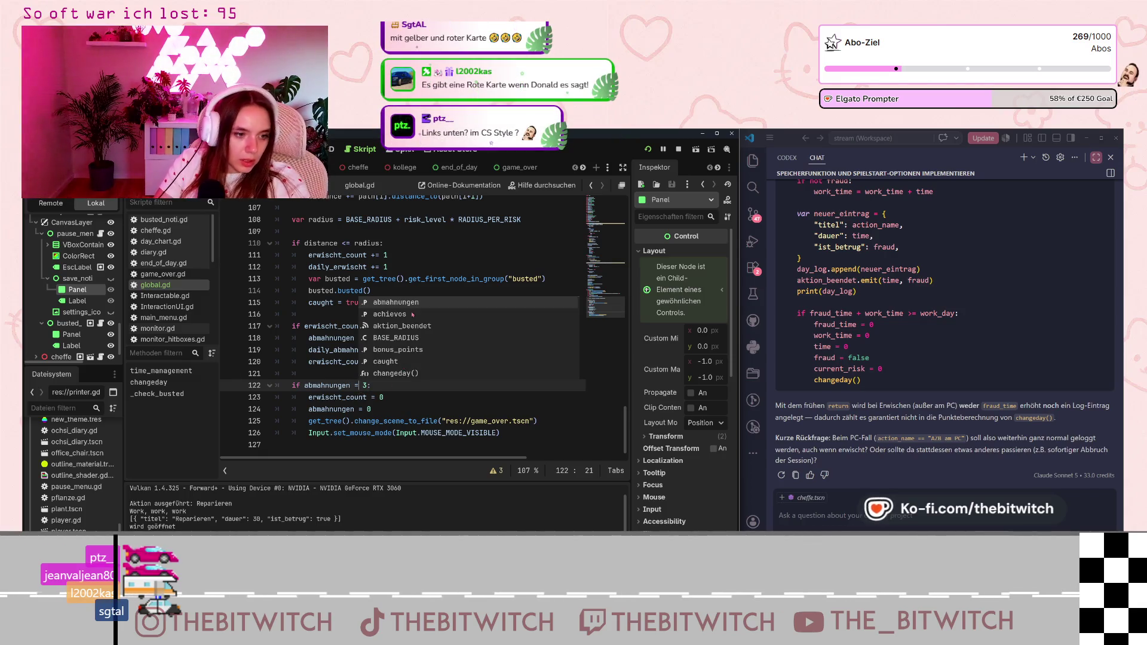
pyautogui.click(395, 430)
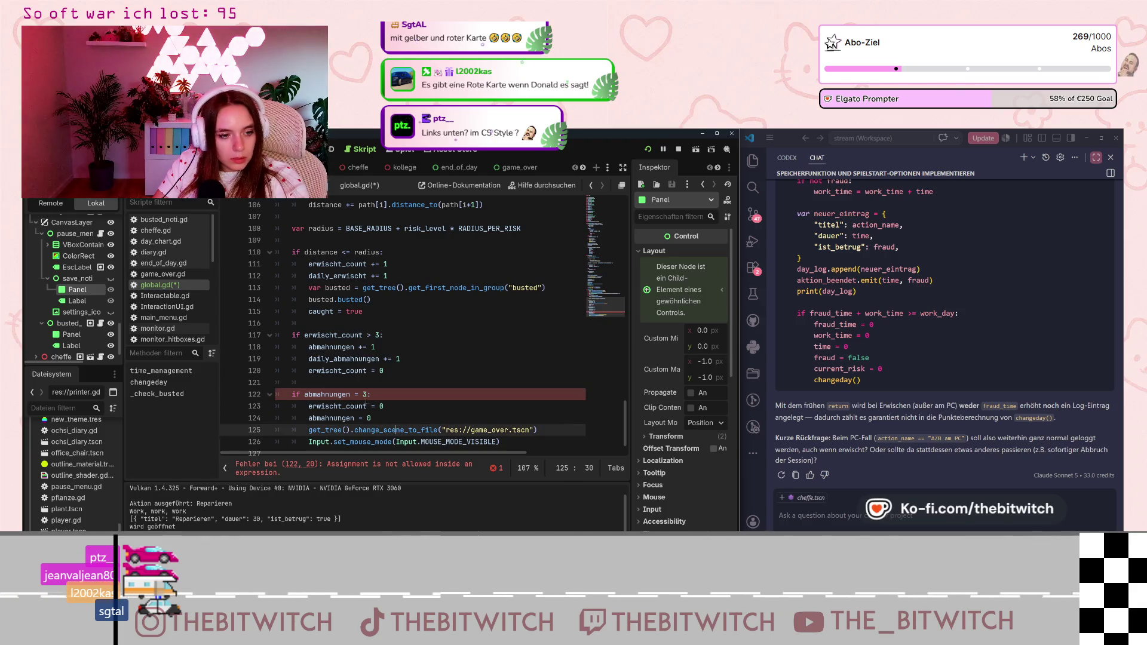
pyautogui.click(356, 394)
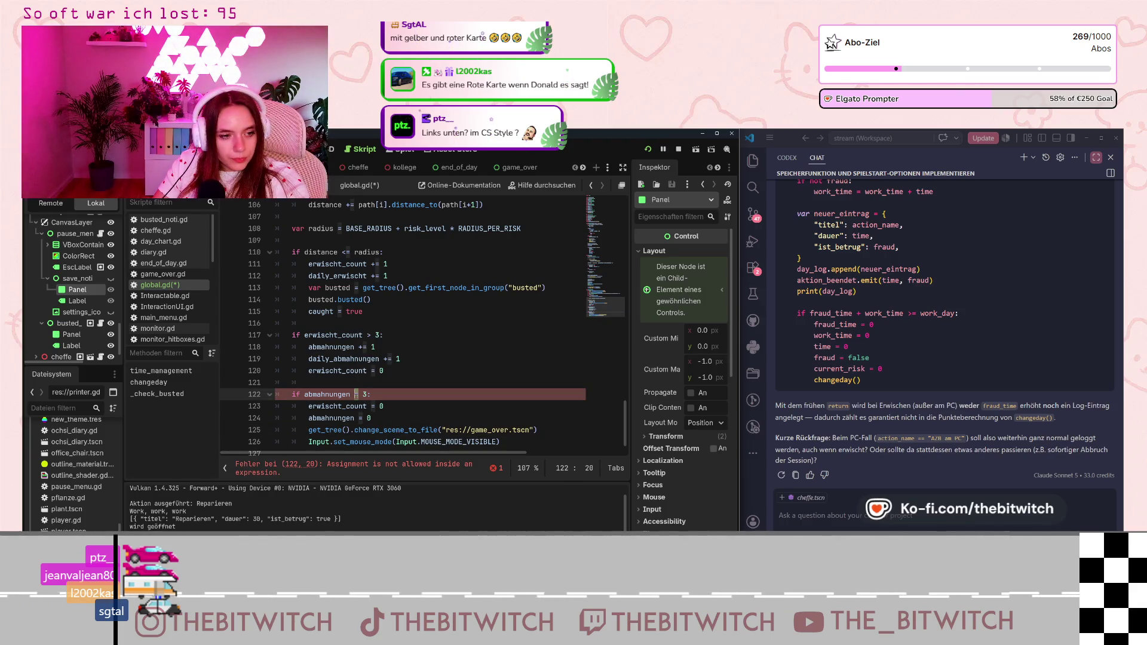
pyautogui.press('Right')
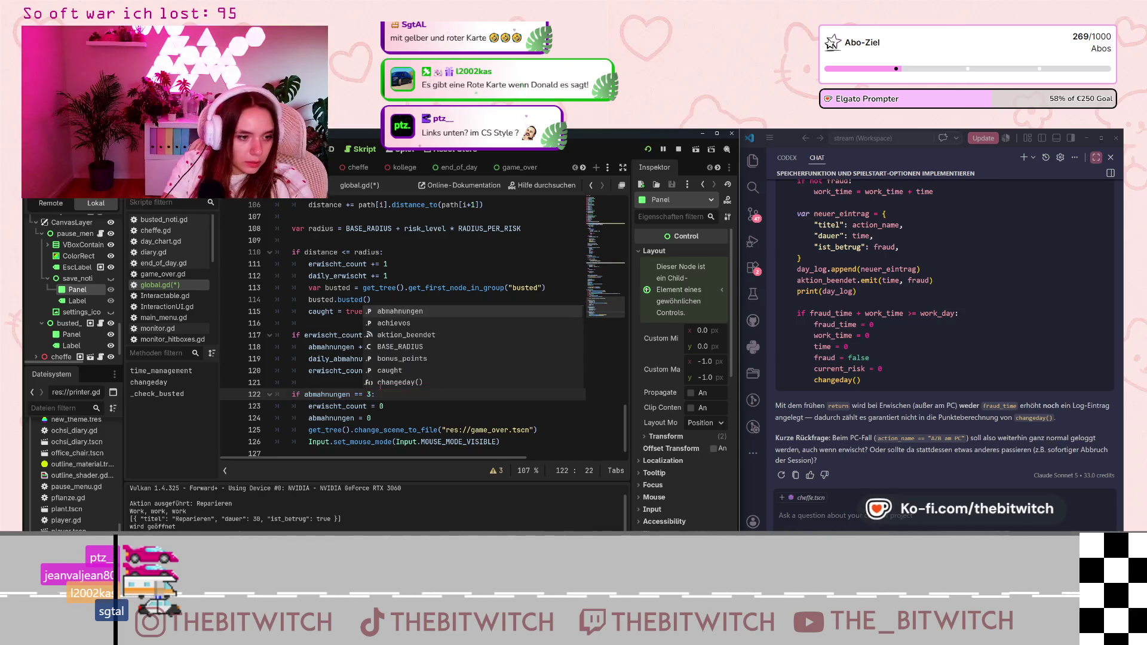
pyautogui.click(385, 409)
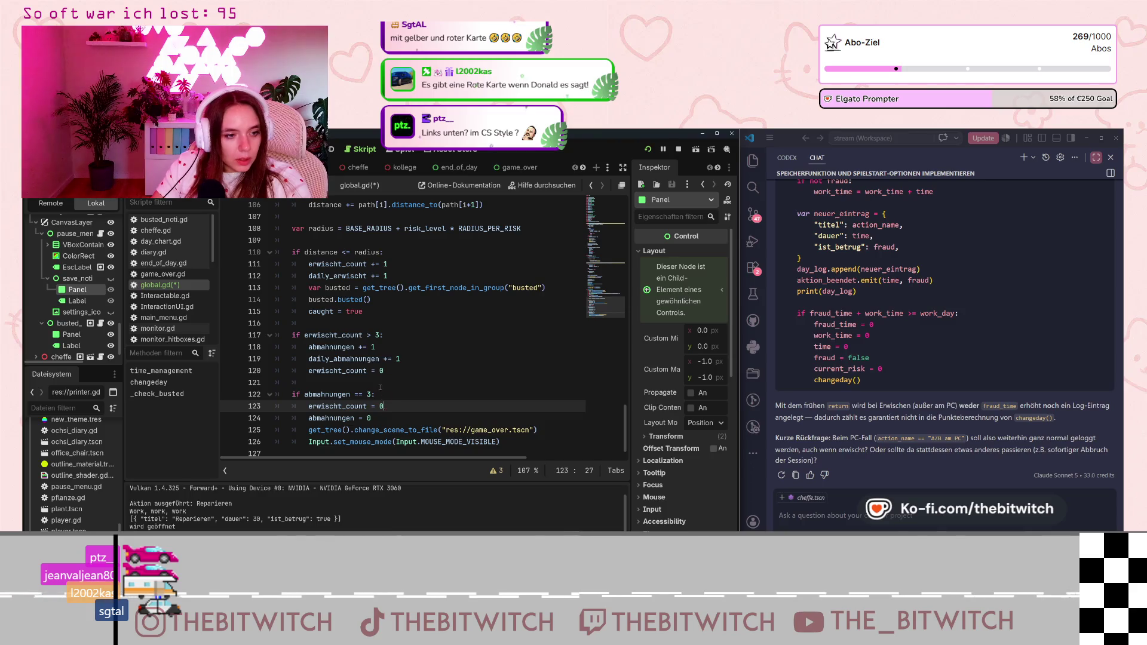
# - Change the catch check on line 117 to 'erwischt_count == 3' and save global.gd
pyautogui.click(369, 335)
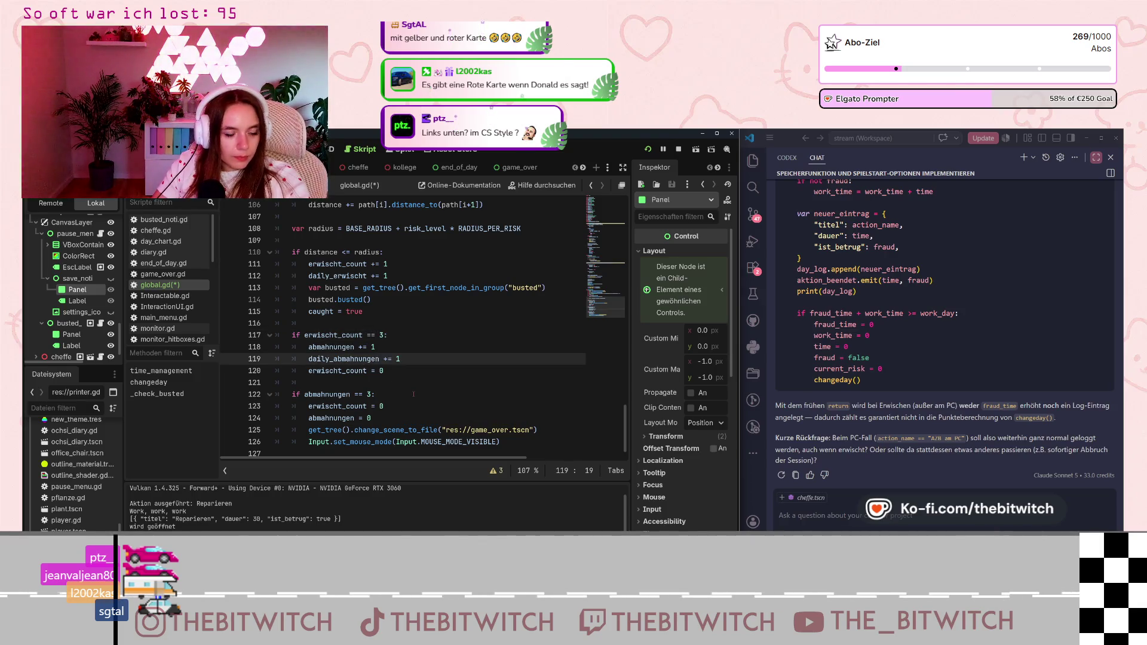
pyautogui.click(420, 405)
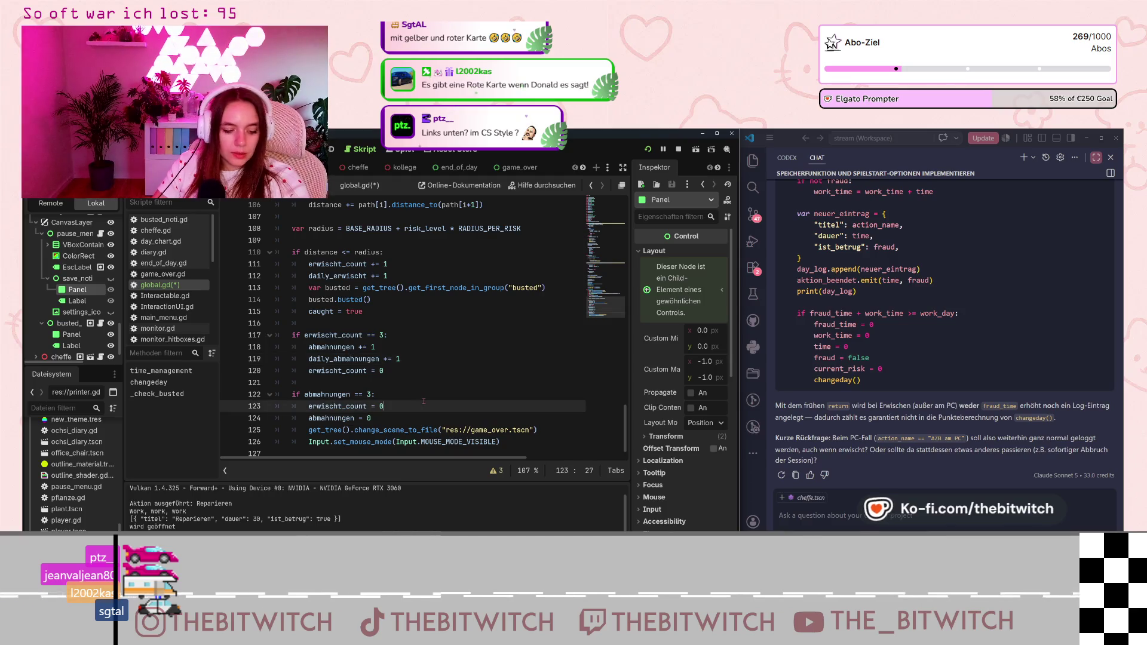
pyautogui.hotkey('ctrl', 's')
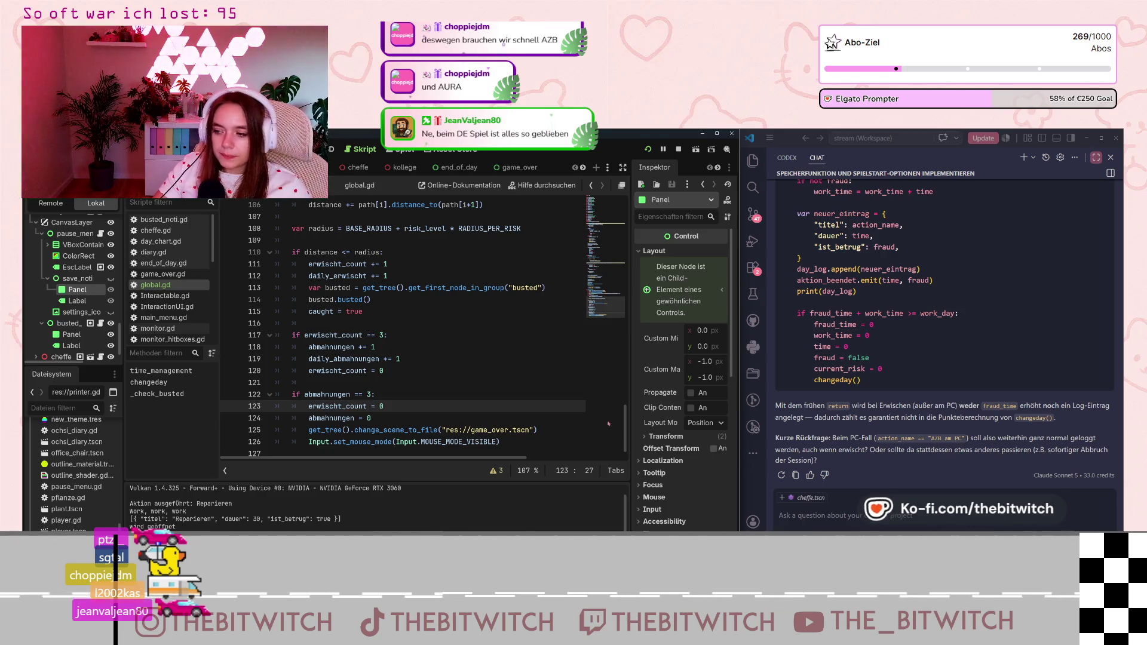
pyautogui.scroll(5, 427, 326)
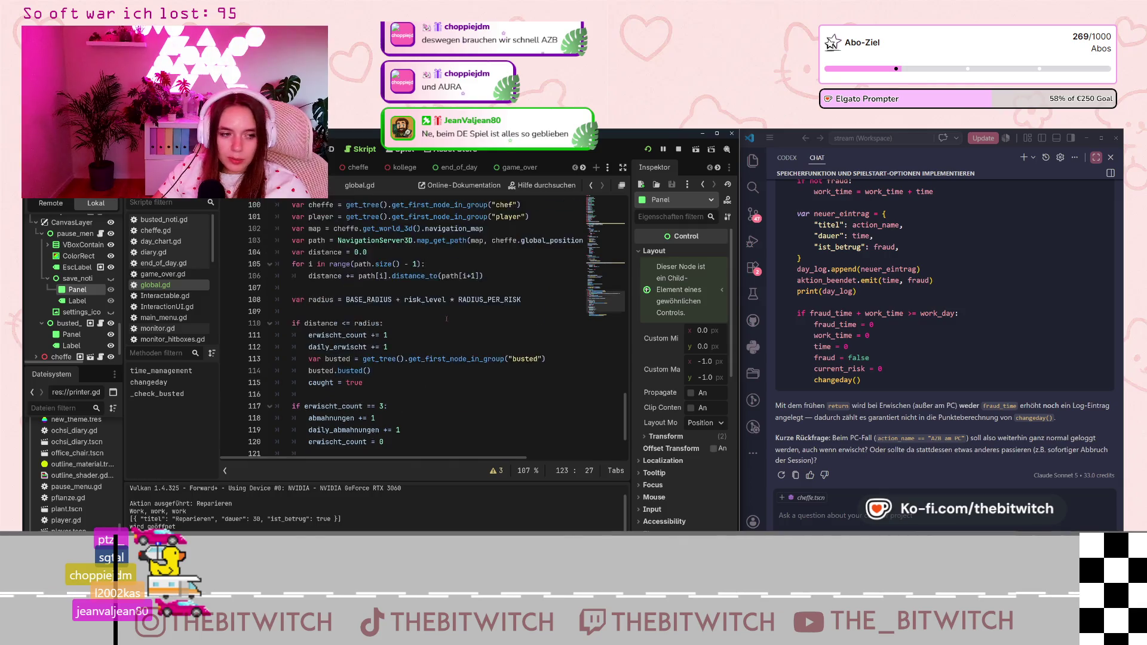
# - Switch back to the running office game, showing its pause menu
pyautogui.scroll(-5, 445, 315)
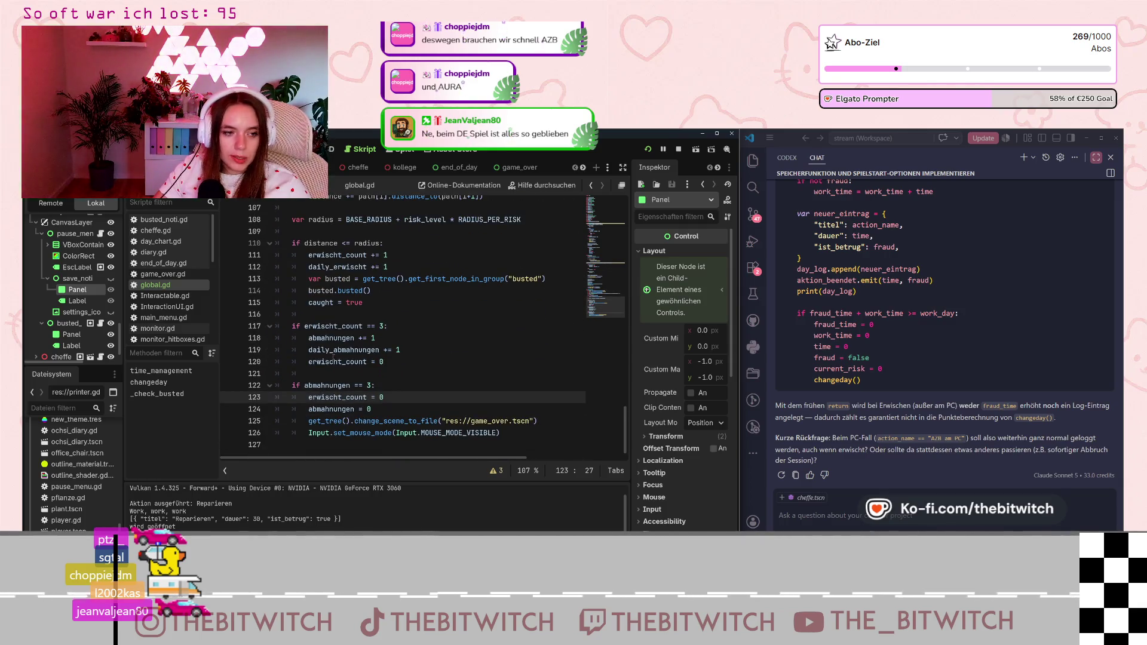
pyautogui.moveTo(326, 302)
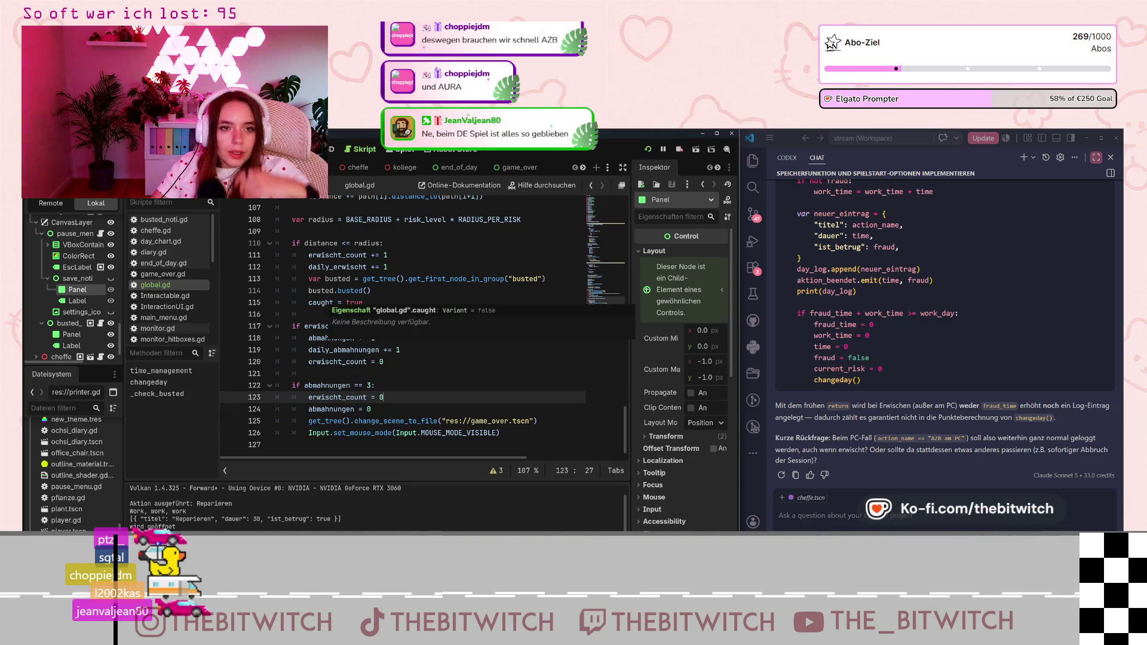
pyautogui.hotkey('ctrl', 'F4')
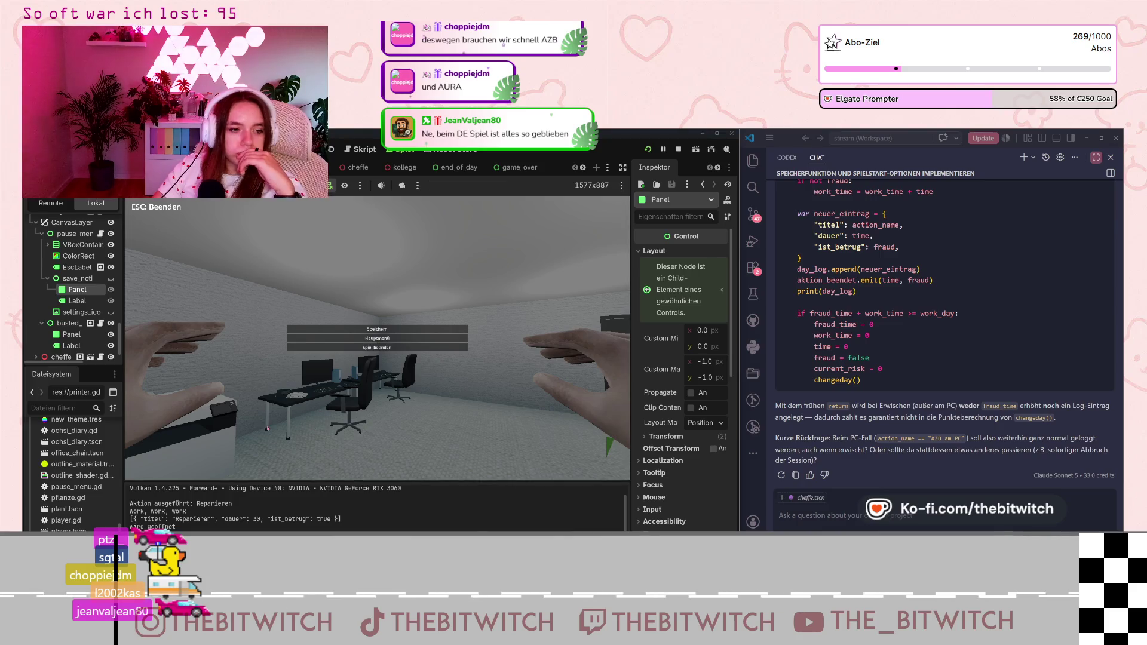
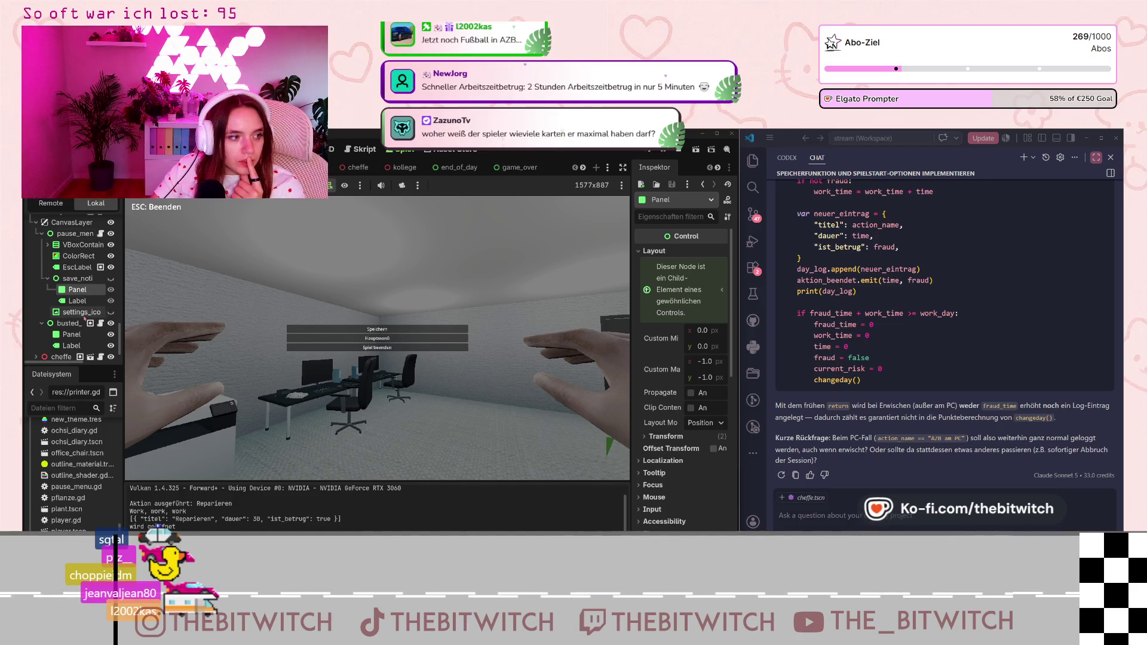
# - Collapse the Franks Arbeitsplatz, aufenthaltsbereich and CanvasLayer branches in the scene tree
pyautogui.click(41, 323)
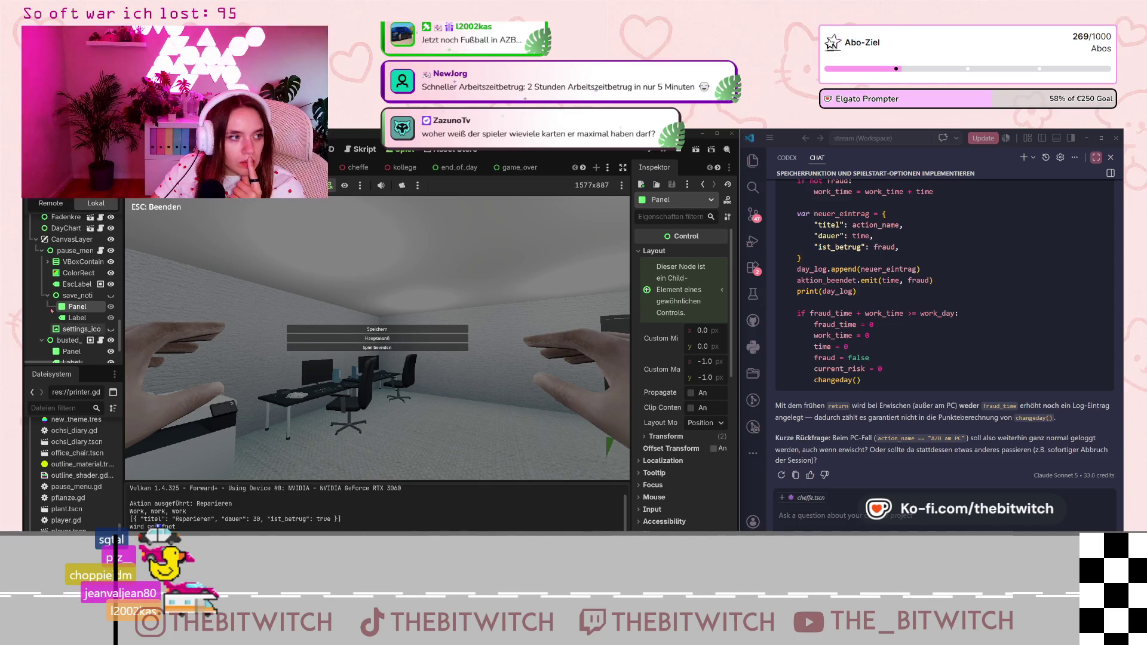
pyautogui.scroll(3, 52, 311)
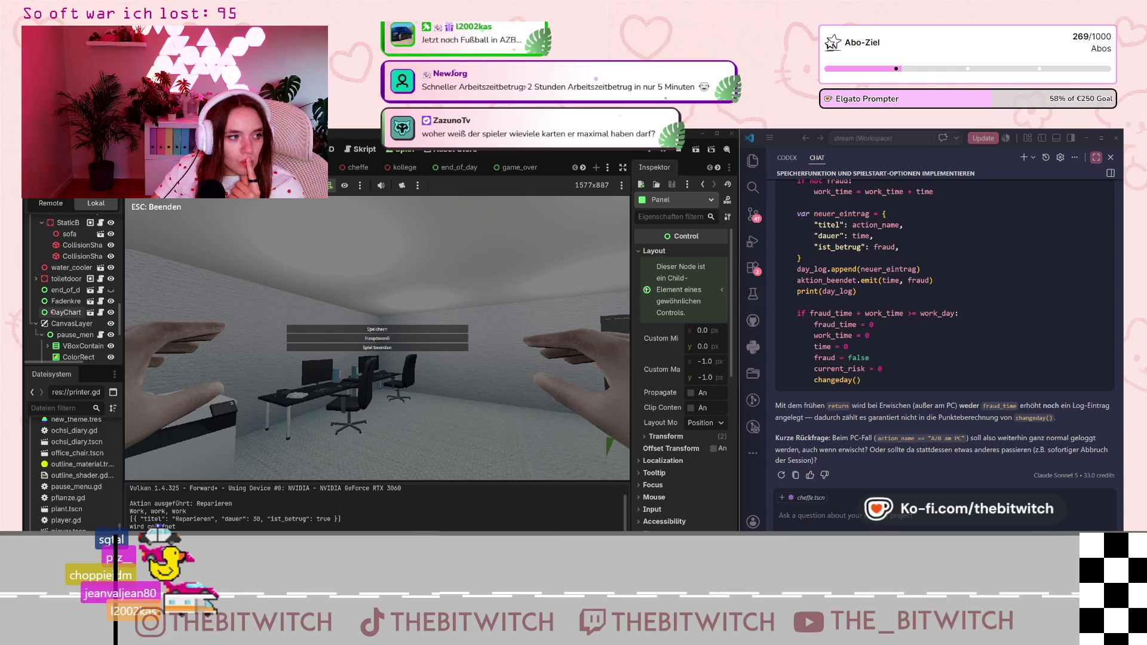
pyautogui.scroll(10, 52, 311)
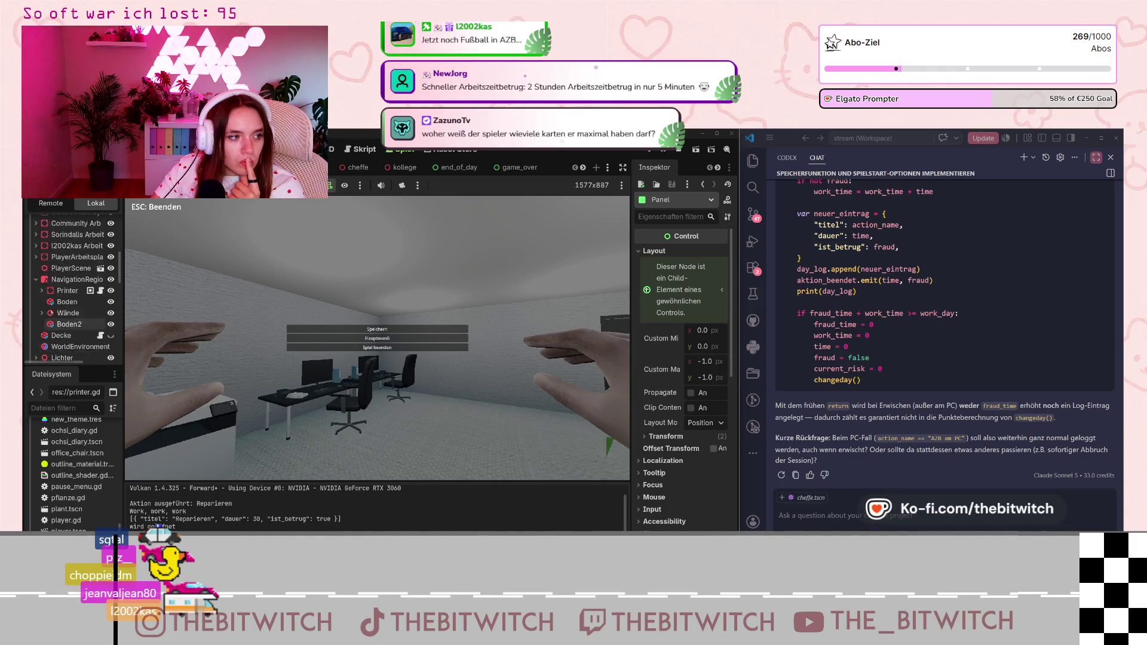
pyautogui.scroll(1, 52, 310)
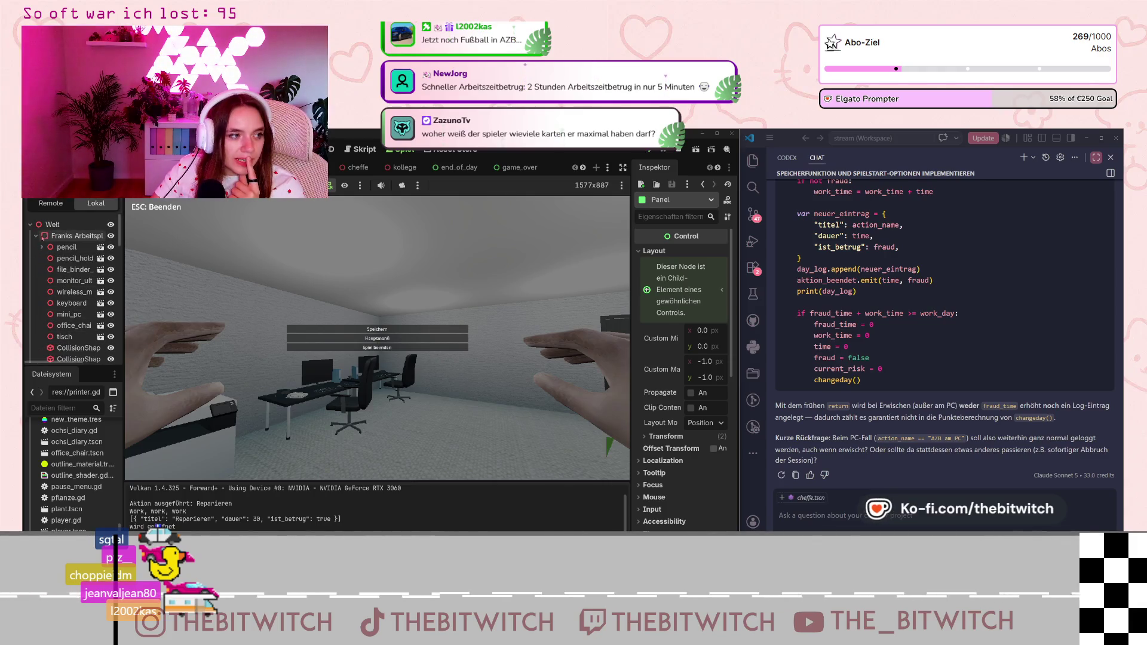
pyautogui.click(37, 237)
pyautogui.scroll(-1, 37, 281)
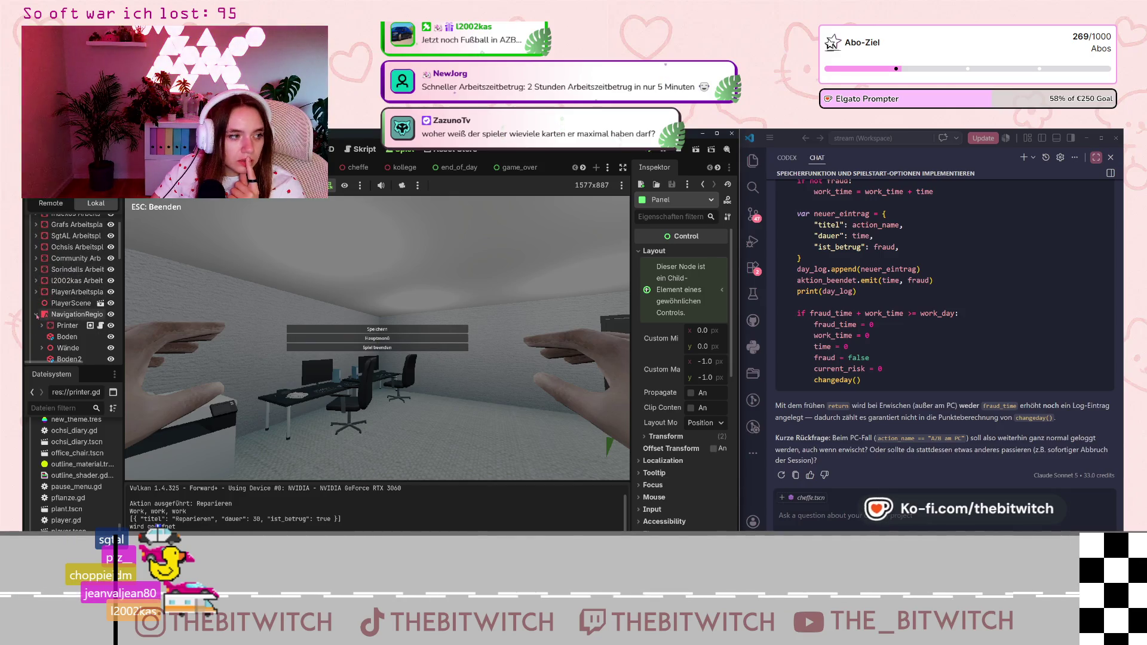
pyautogui.scroll(-5, 37, 315)
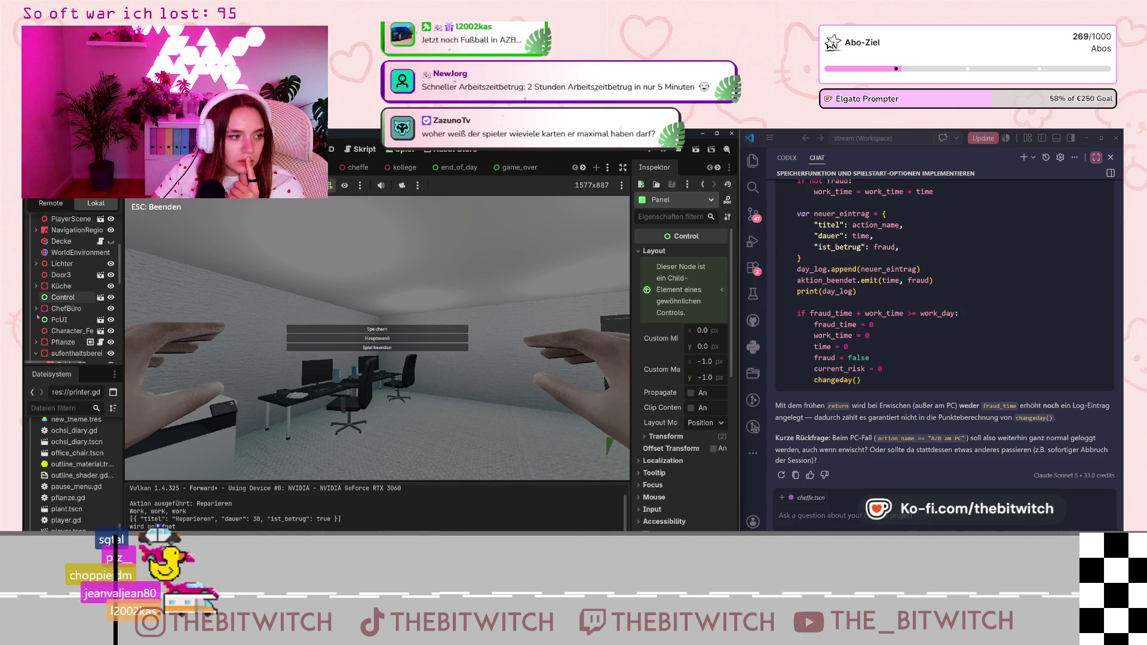
pyautogui.click(37, 268)
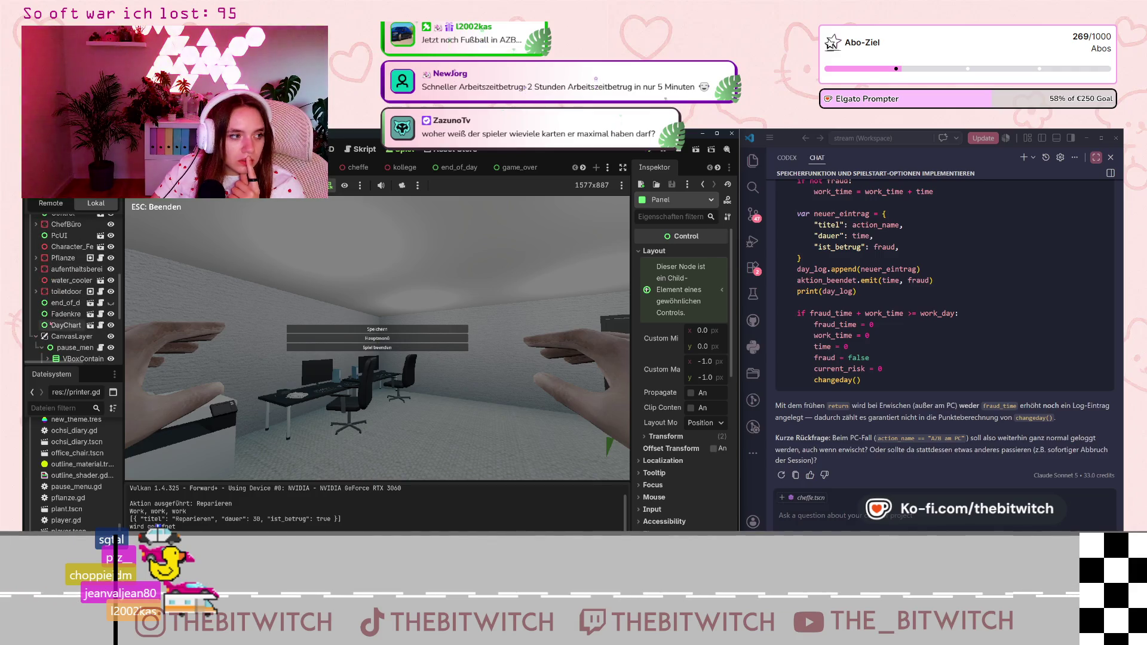
pyautogui.click(37, 269)
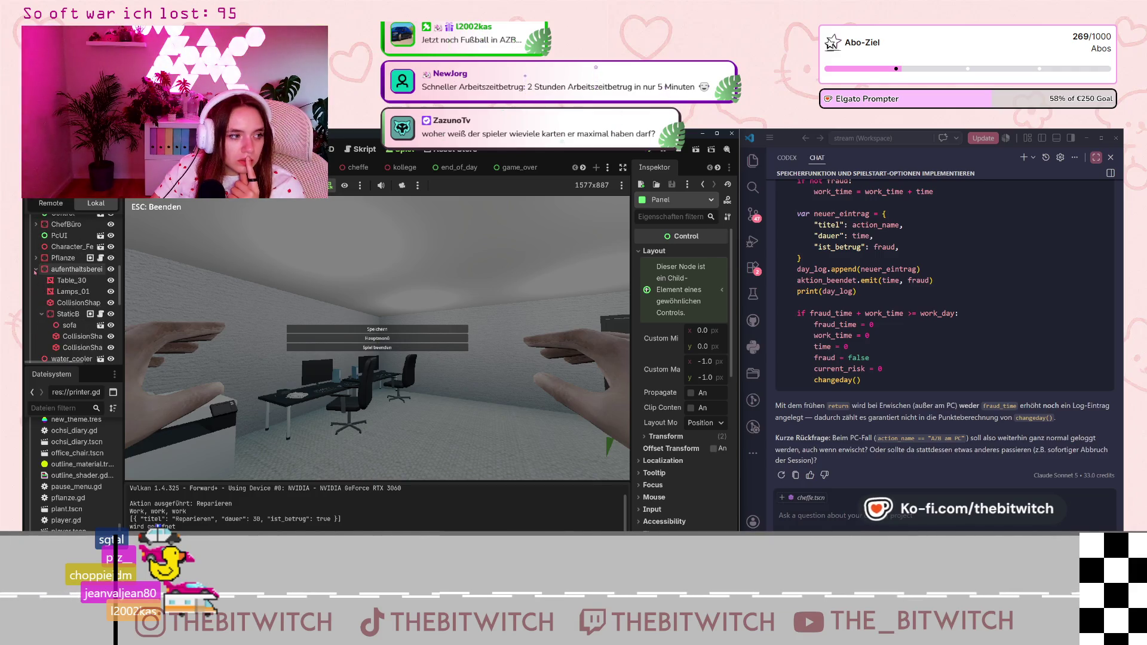
pyautogui.scroll(-1, 82, 314)
pyautogui.click(37, 235)
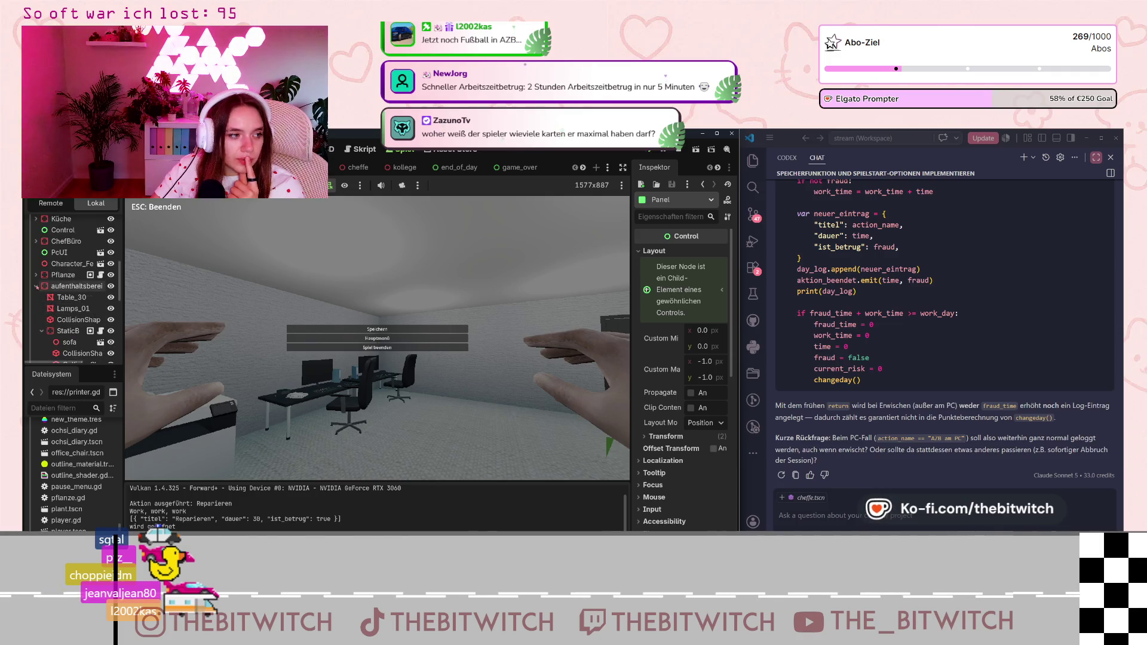
pyautogui.click(37, 319)
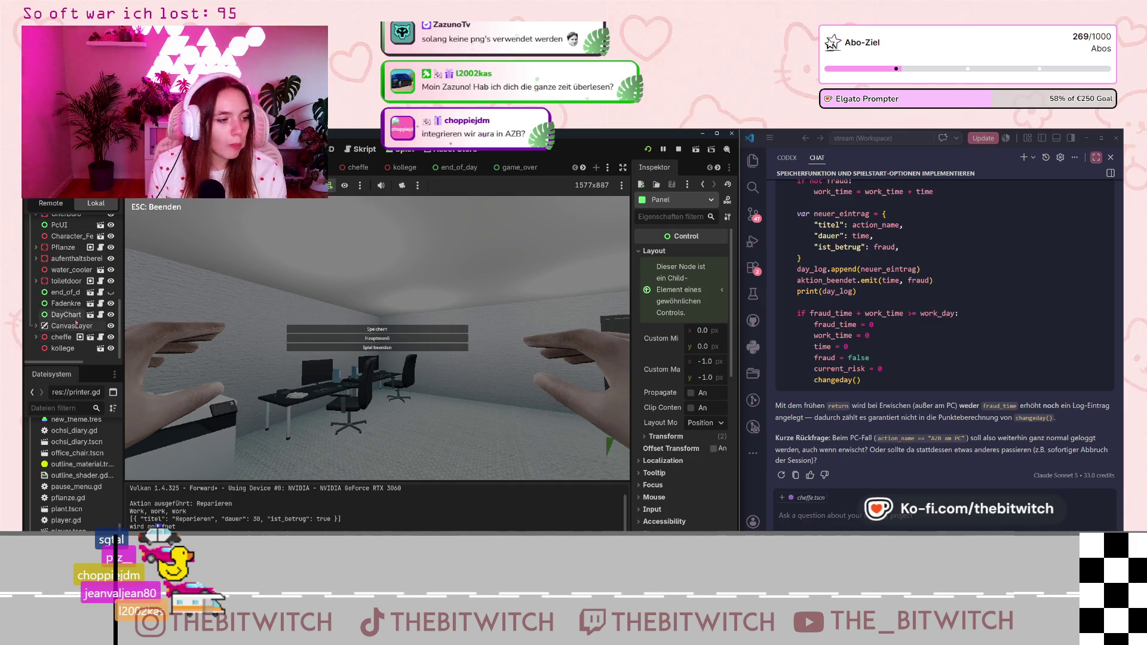
# - Start a new scene with a Benutzeroberfläche (Control) root and stop the running game preview
pyautogui.scroll(5, 86, 483)
pyautogui.scroll(10, 85, 483)
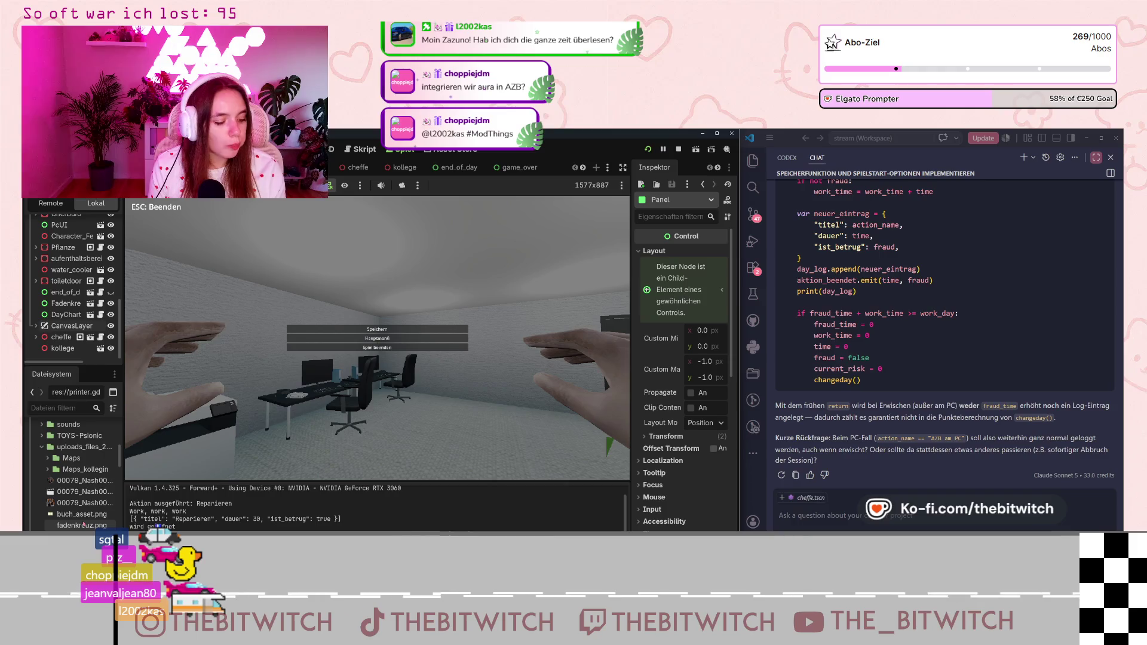
pyautogui.moveTo(85, 526)
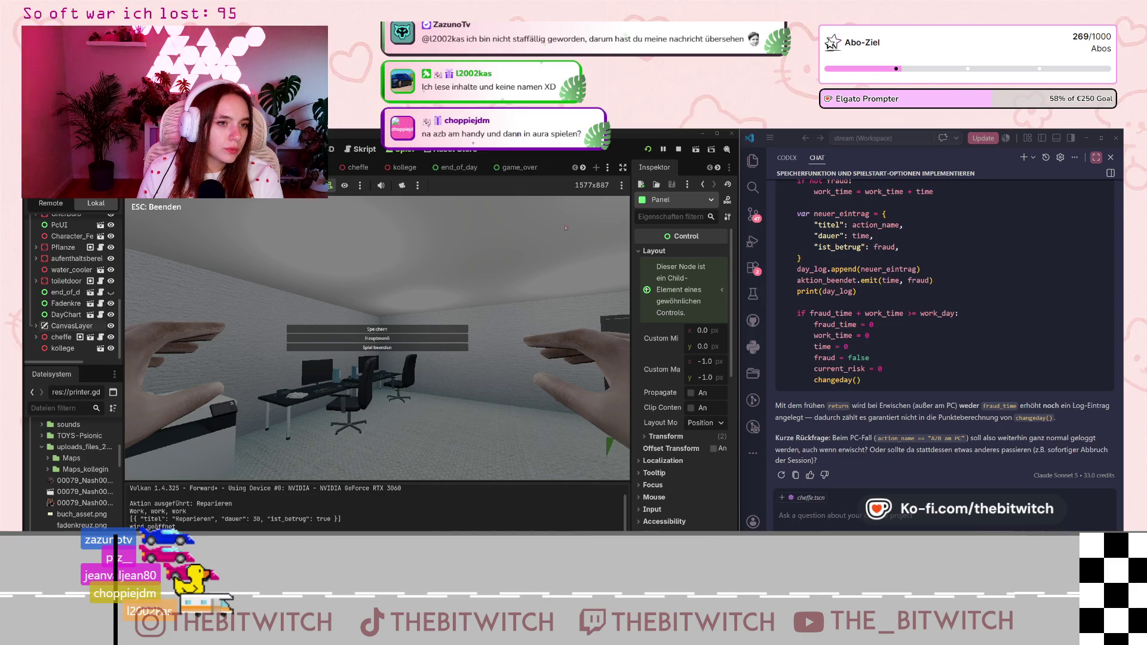
pyautogui.click(596, 168)
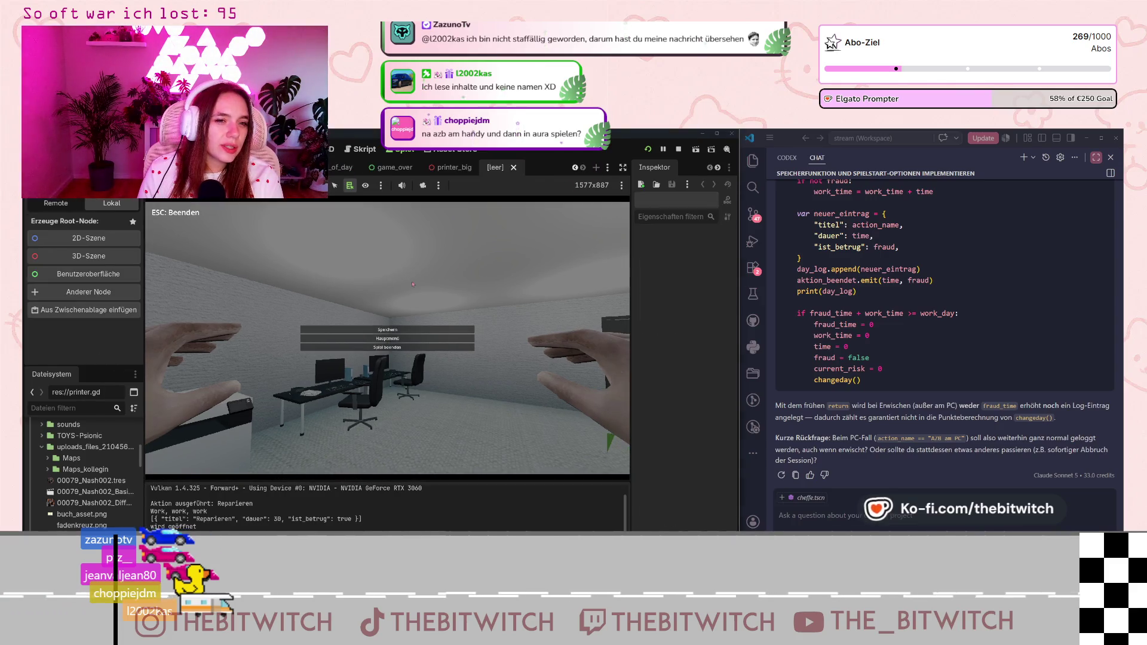
pyautogui.click(89, 275)
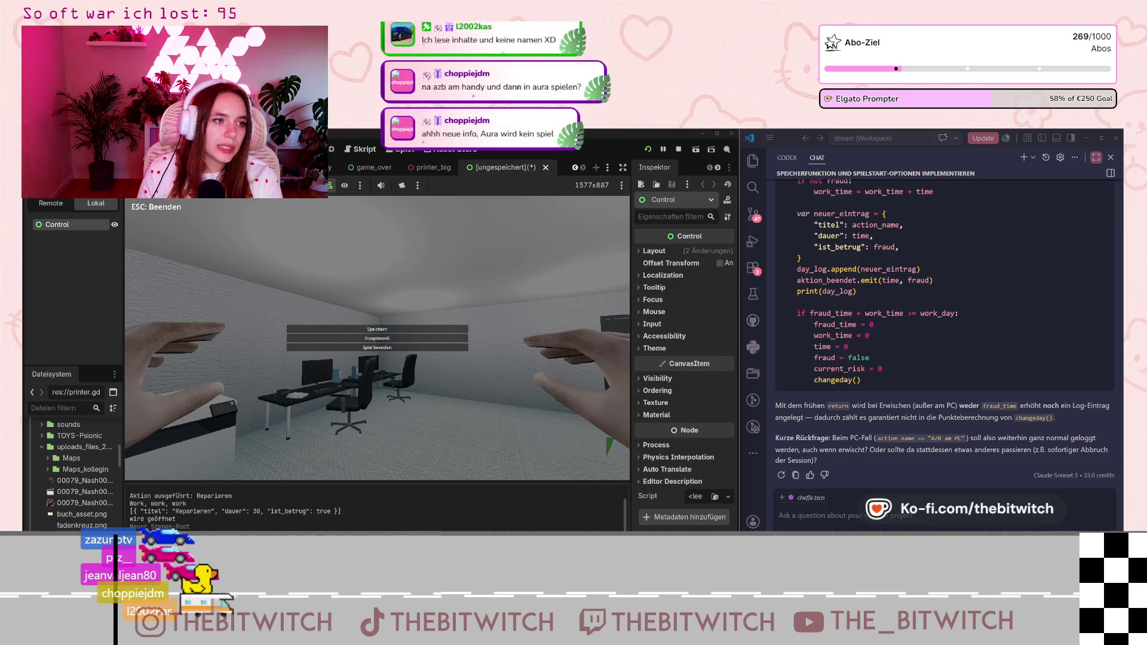
pyautogui.press('Escape')
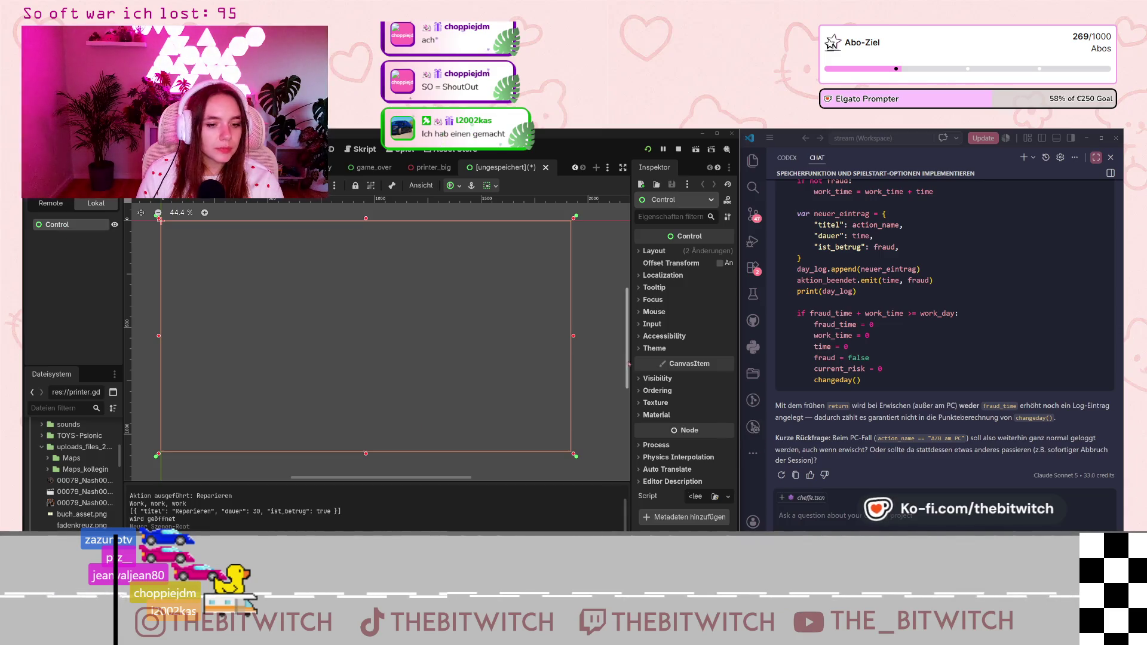
# - Switch the root Control's Process Mode to Disabled, then back to Inherit
pyautogui.click(656, 445)
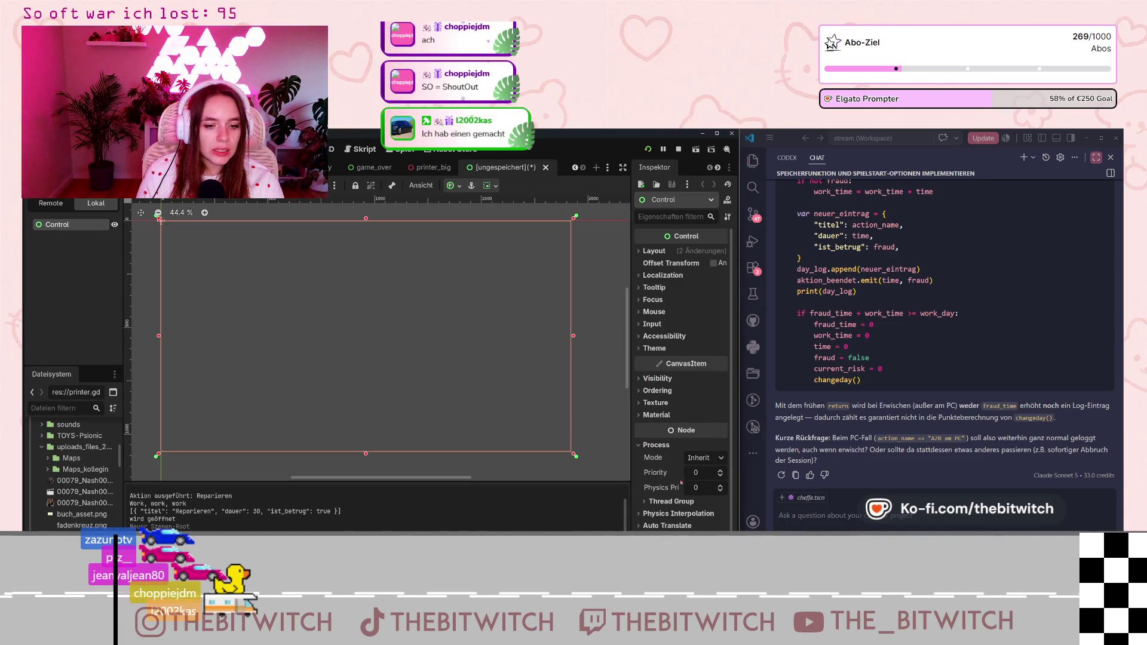
pyautogui.click(709, 461)
pyautogui.click(713, 520)
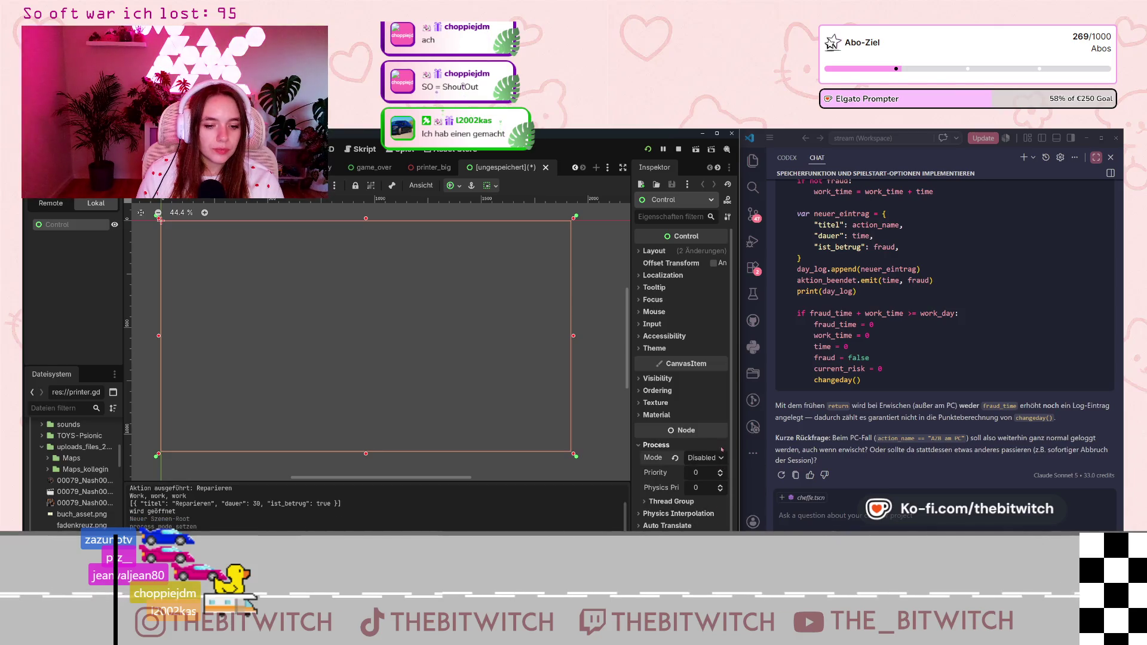
pyautogui.click(717, 457)
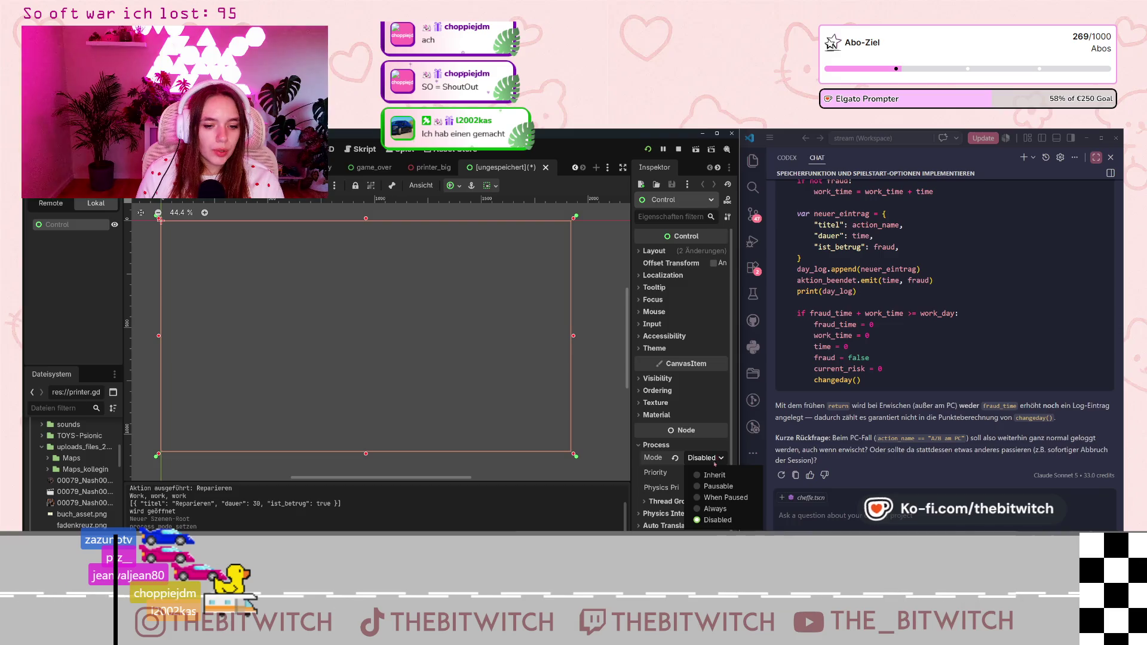
pyautogui.click(705, 475)
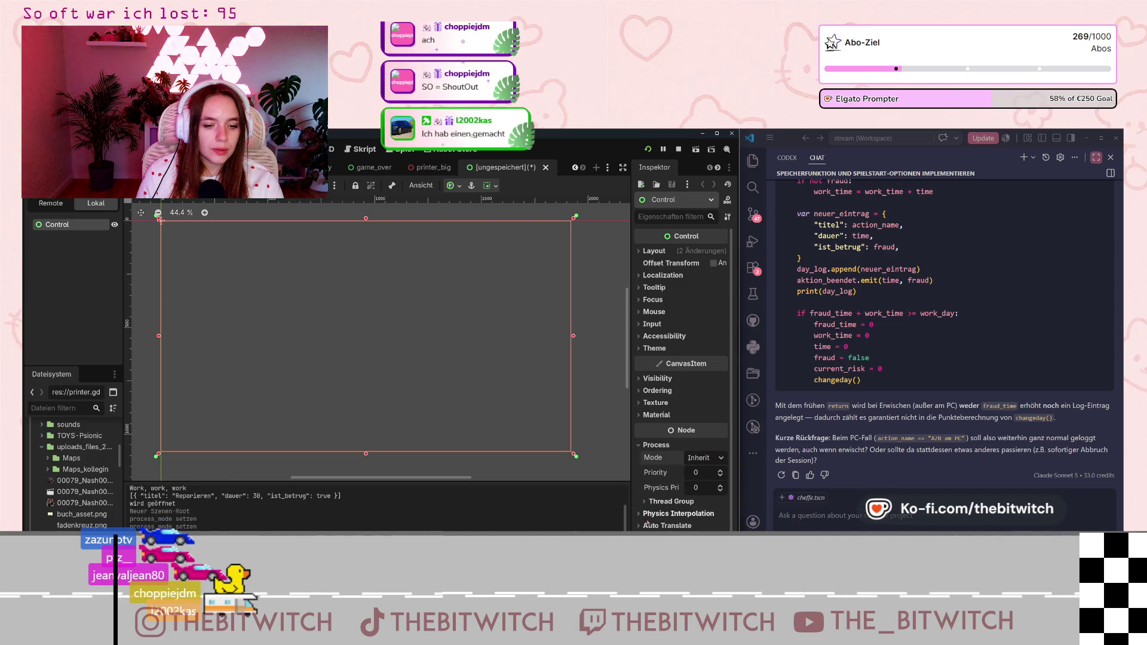
pyautogui.scroll(-1, 667, 514)
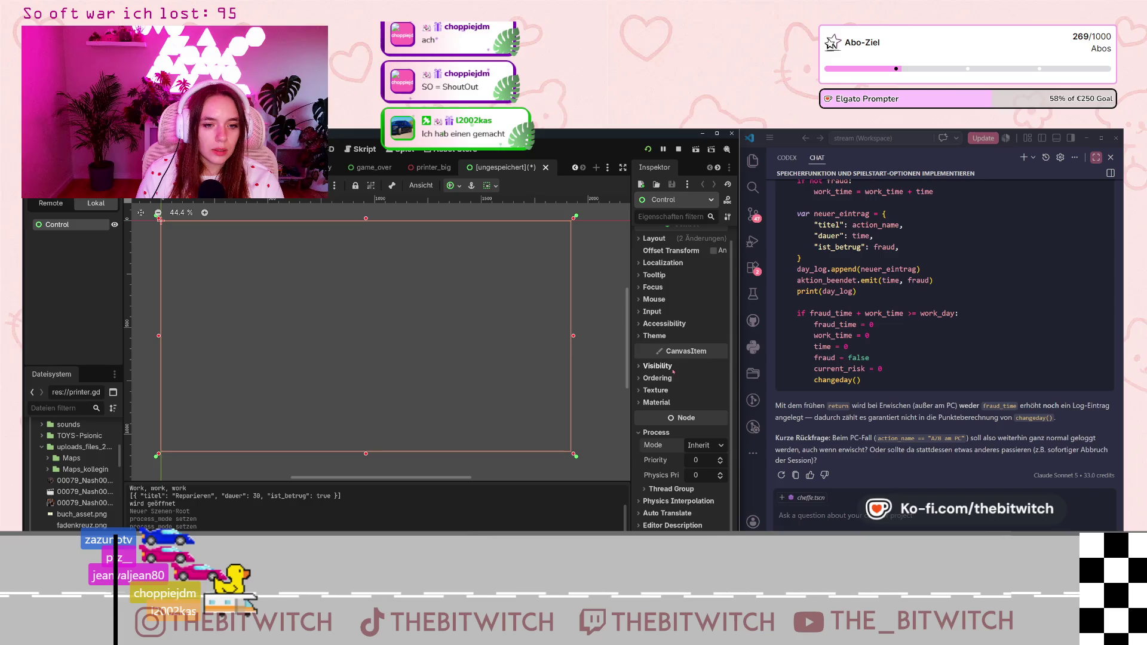
pyautogui.scroll(1, 673, 371)
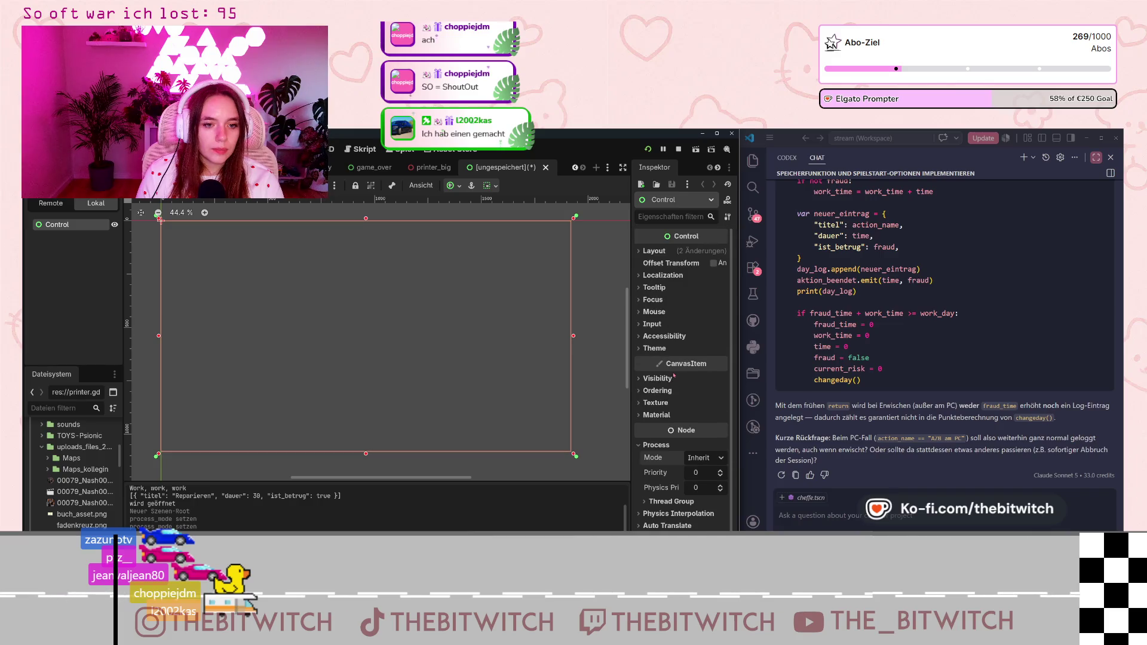
# - Set the root Control's Mouse Filter to Ignore
pyautogui.click(653, 312)
pyautogui.click(705, 324)
pyautogui.click(718, 366)
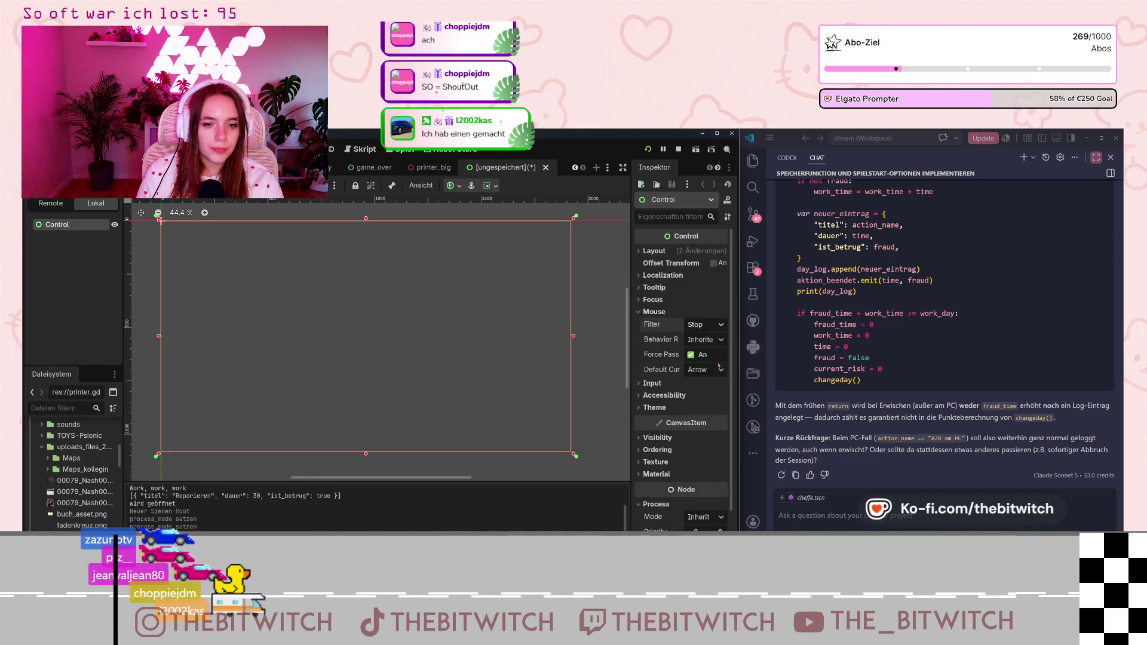
pyautogui.rightClick(60, 225)
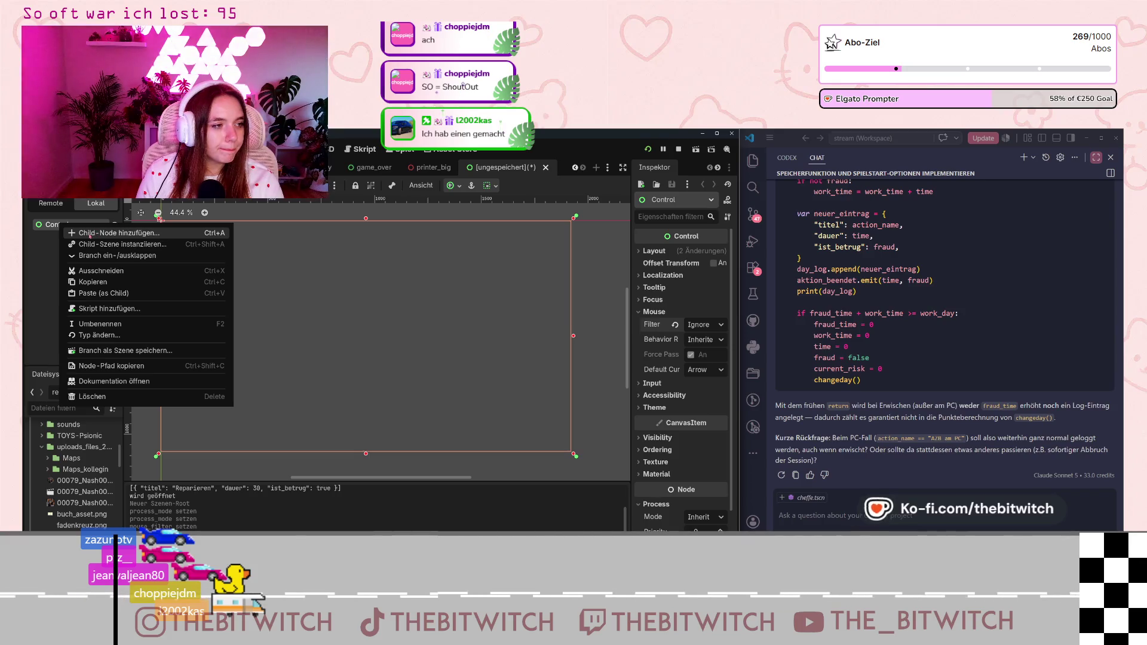
# - Add a plain Control node as a child of the root
pyautogui.click(89, 236)
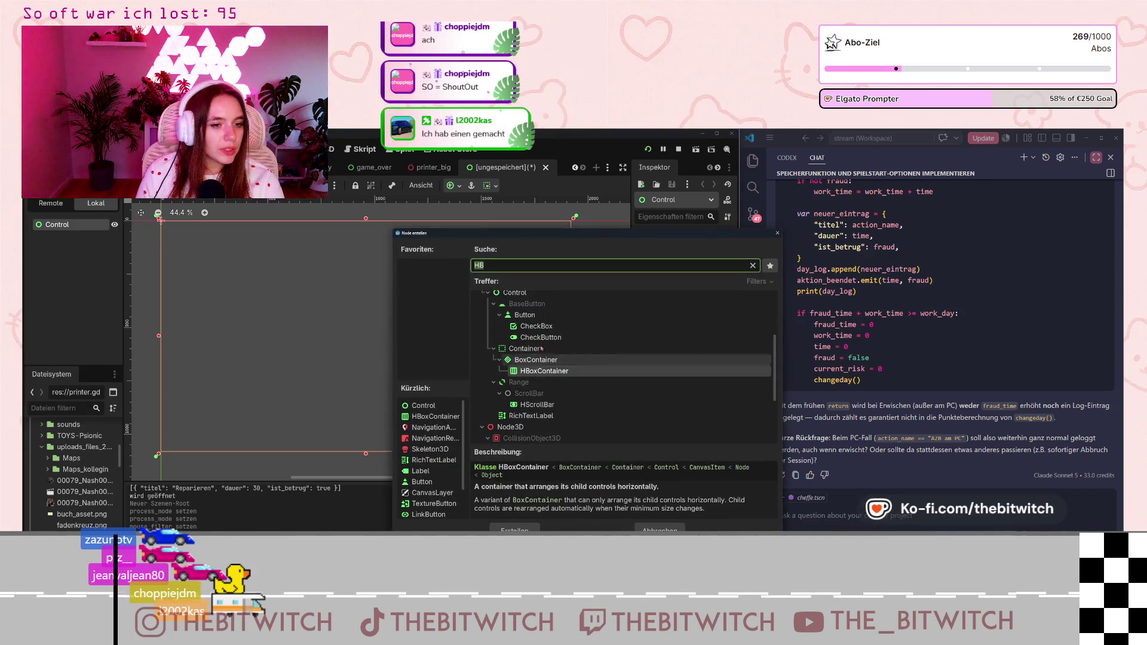
pyautogui.scroll(3, 538, 358)
pyautogui.click(515, 366)
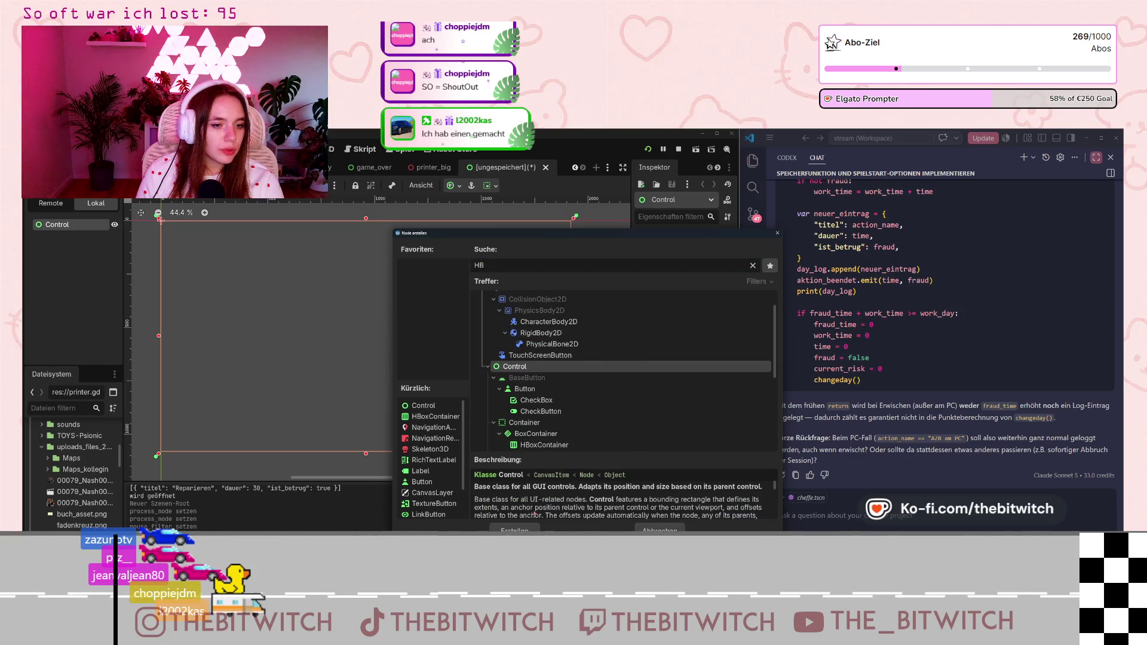
pyautogui.click(503, 528)
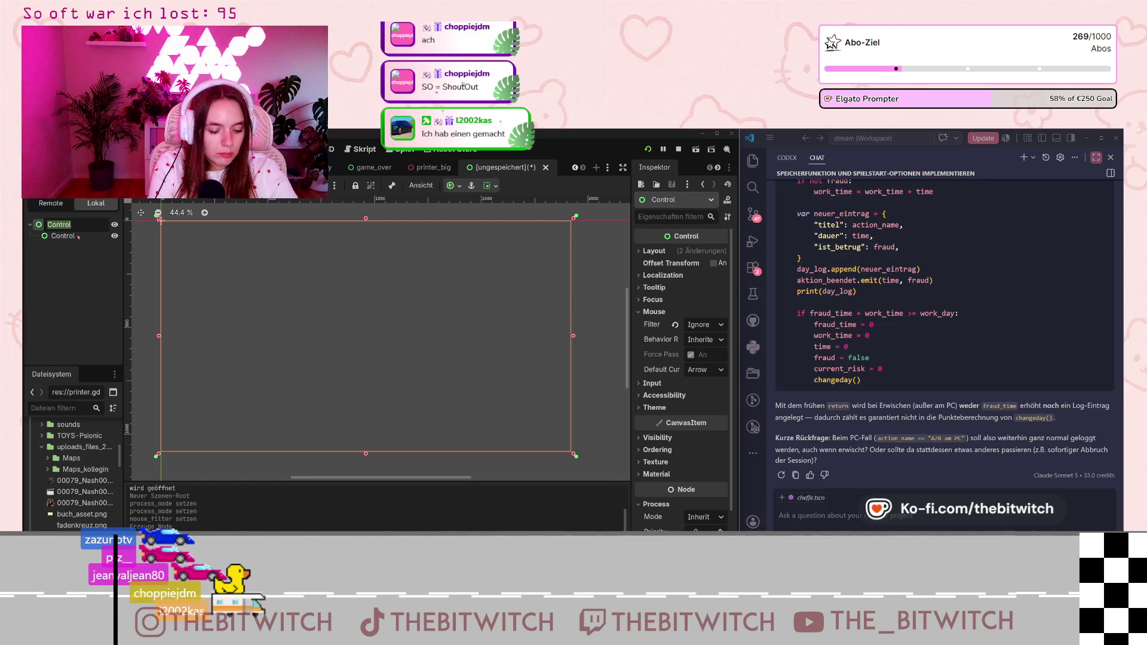
# - Rename the root node to 'Karten'
pyautogui.write('Karten')
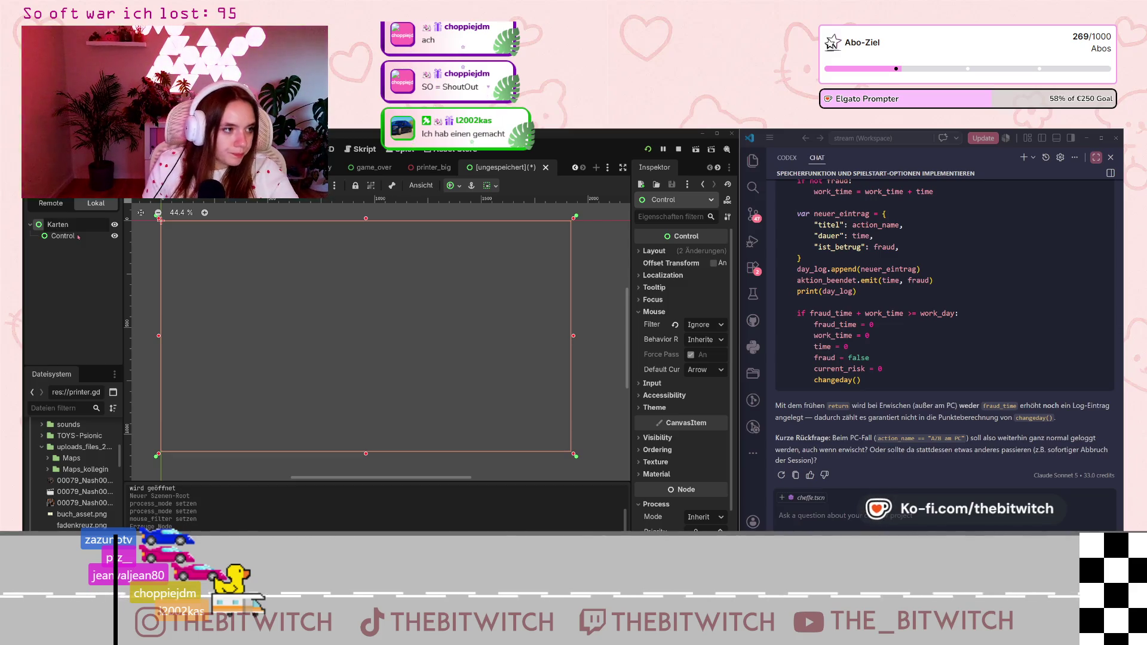
pyautogui.press('Return')
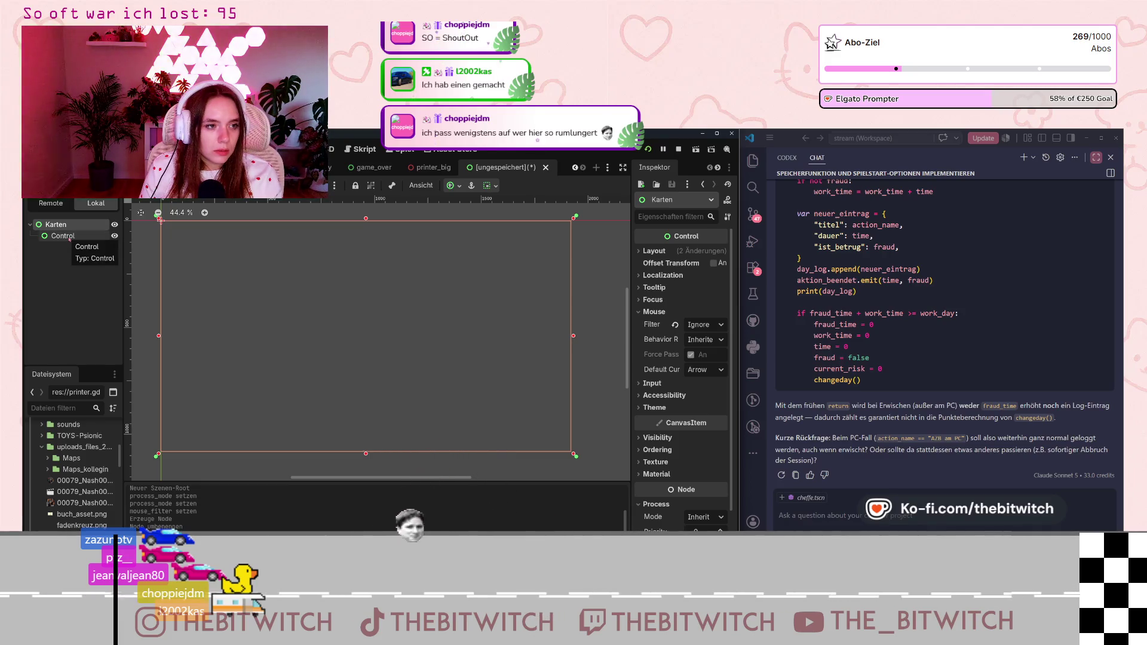
pyautogui.doubleClick(63, 236)
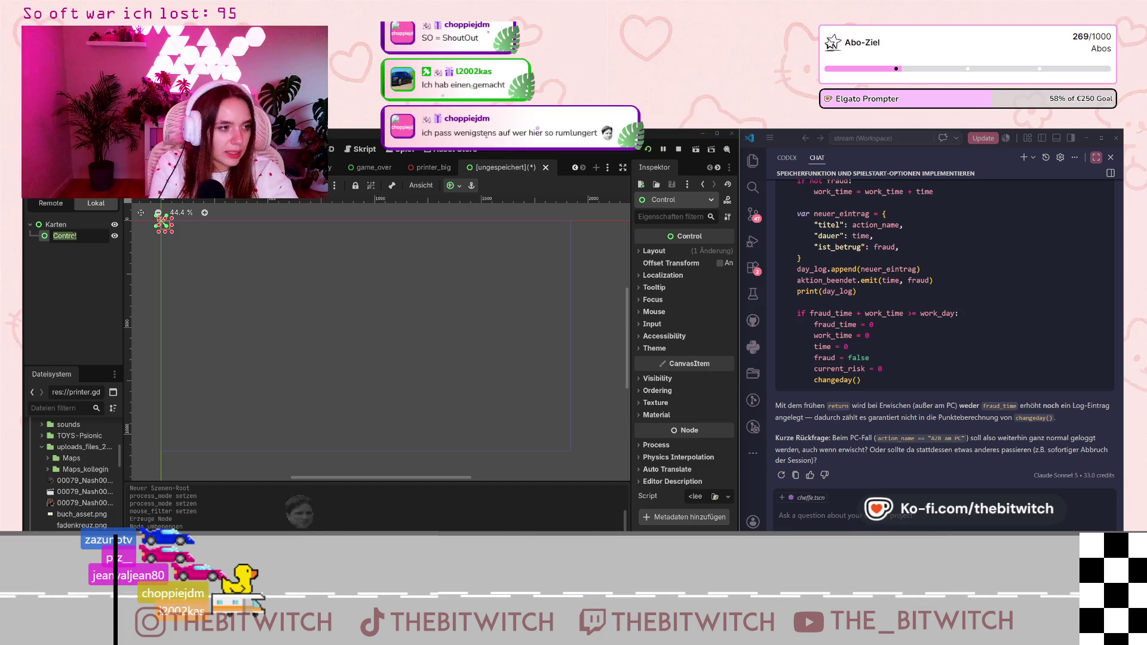